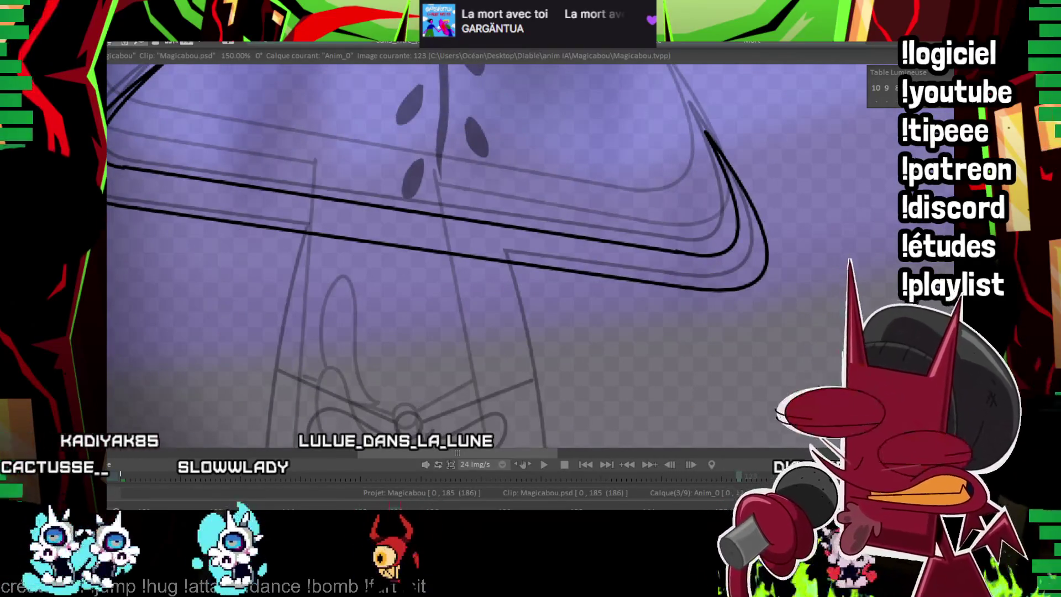
Step: Ink the robe's curved left outline and hem, plus the small knot circle of the bow
scroll(617, 155, "down", 2)
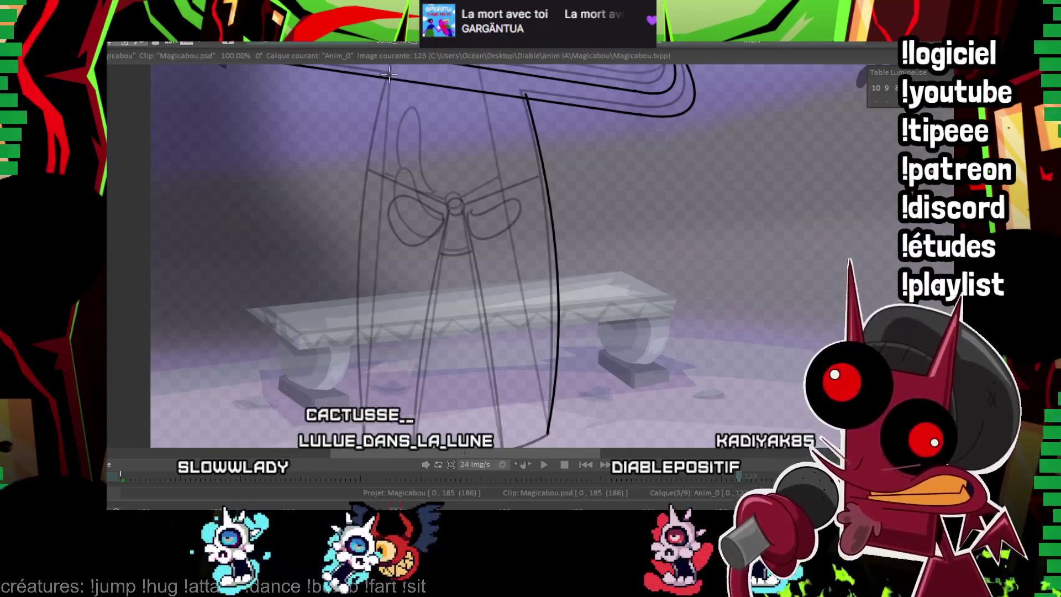
left_click_drag(389, 73, 362, 443)
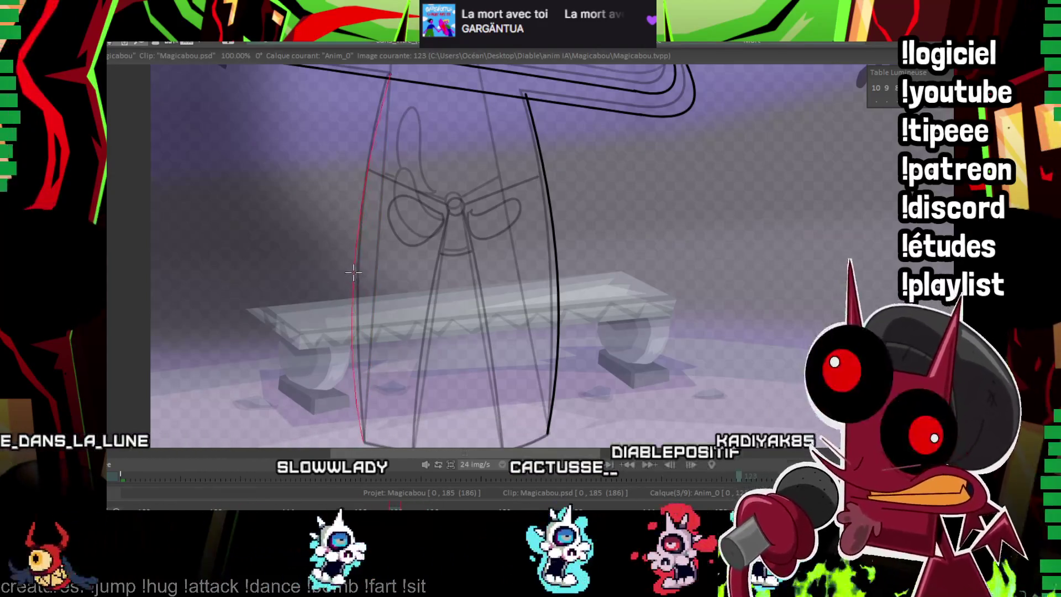
left_click(354, 272)
scroll(527, 241, "up", 3)
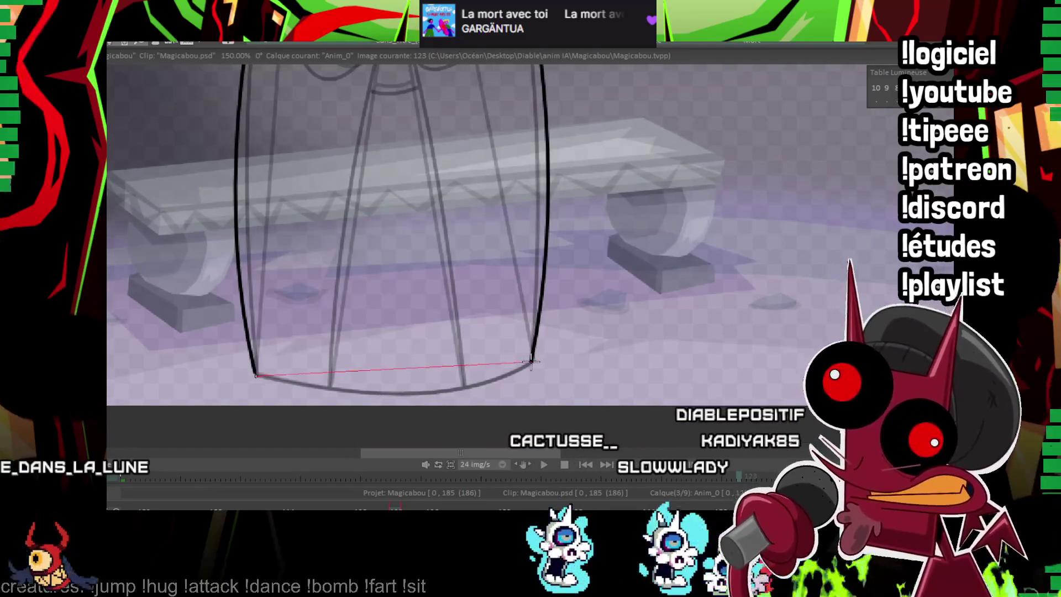
scroll(420, 393, "up", 5)
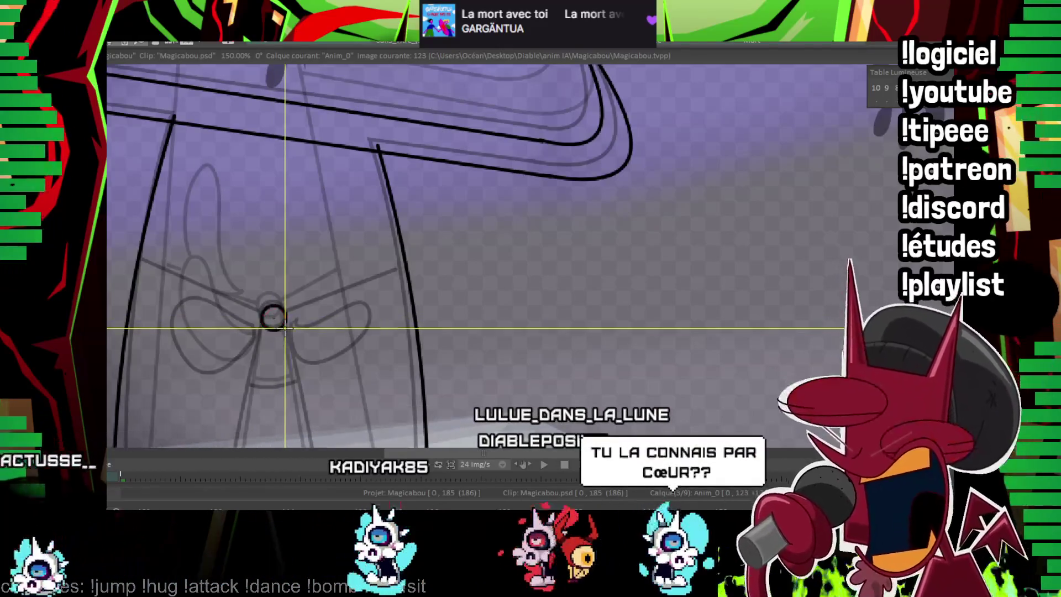
Step: Ink a sash line from the robe's edge to the knot
scroll(276, 277, "up", 2)
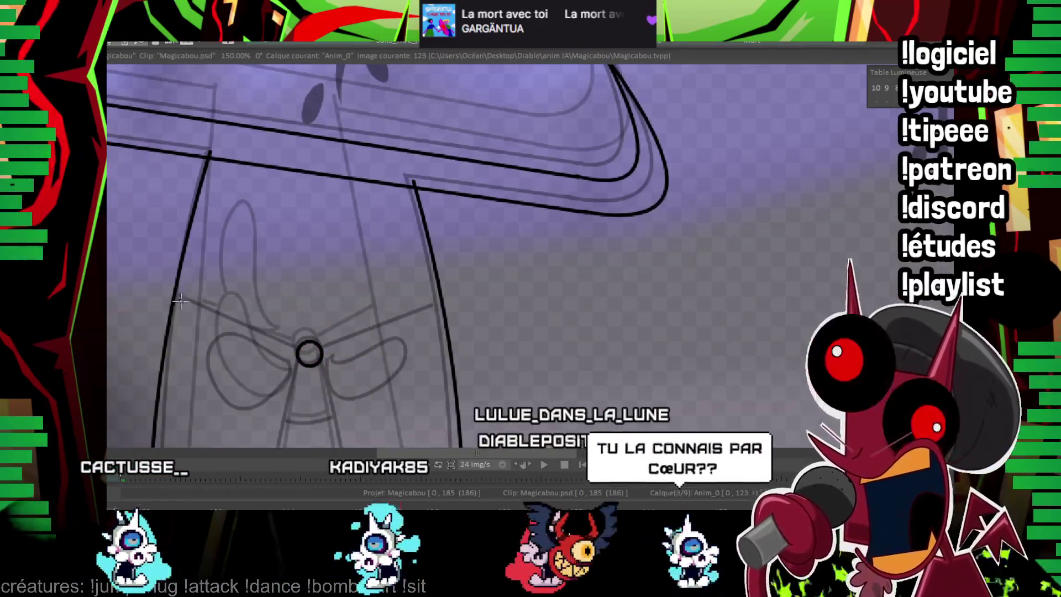
left_click_drag(181, 301, 298, 351)
scroll(335, 325, "right", 2)
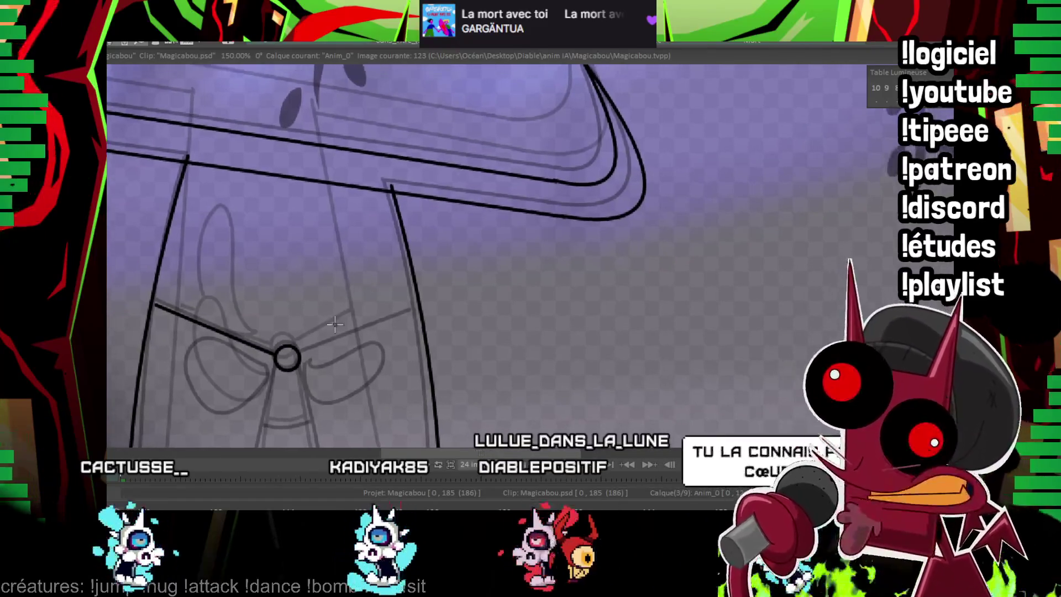
Step: Compare the bow between frames 121 and 123, ending back on frame 123
key("Left")
key("Left")
scroll(430, 140, "down", 3)
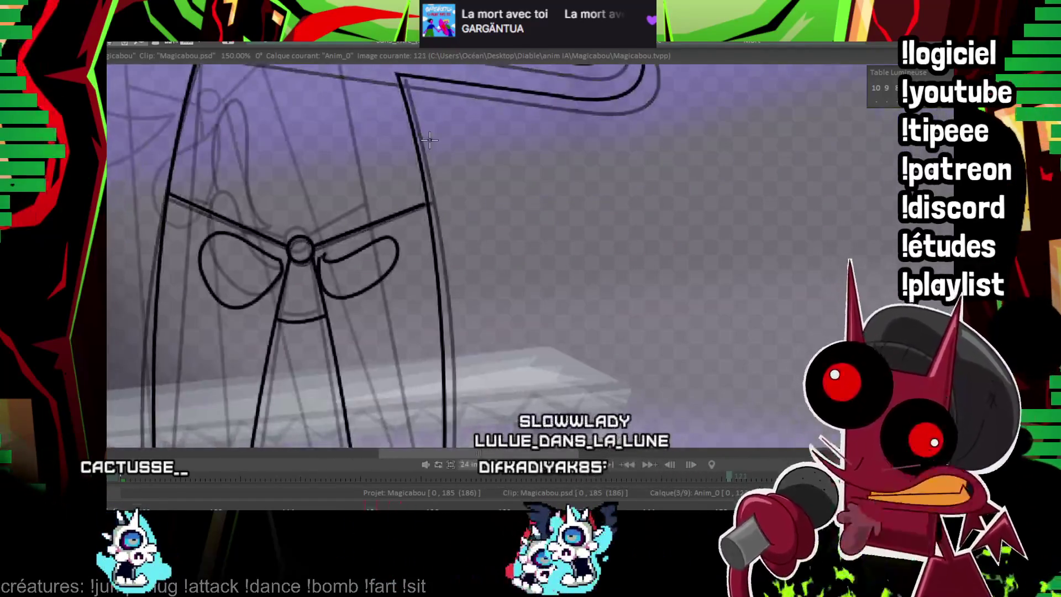
key("Right")
key("Right")
key("Left")
key("Left")
key("Right")
key("Right")
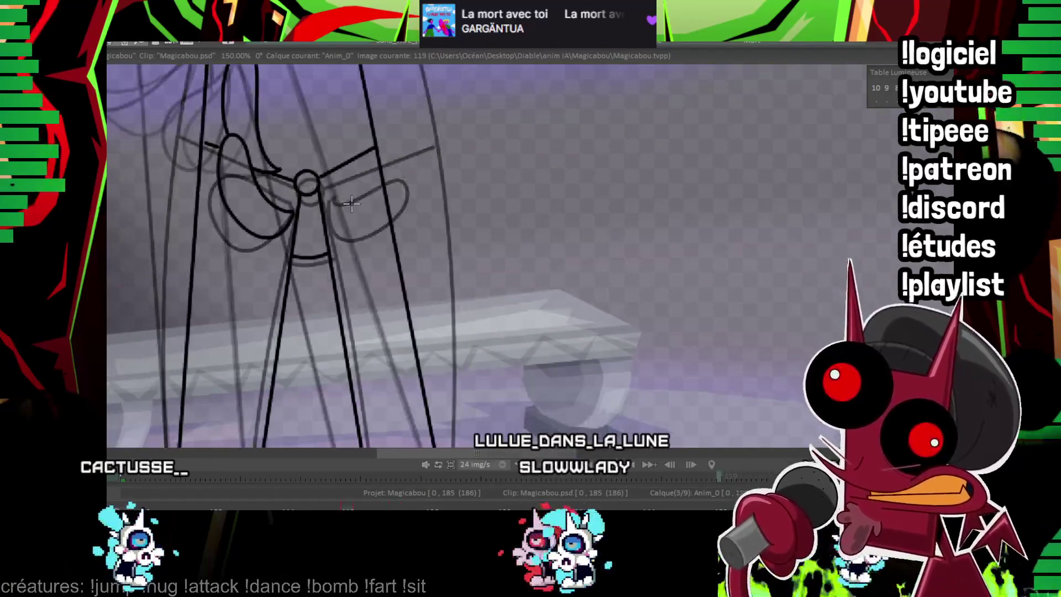
key("Left")
key("Left")
key("Right")
key("Right")
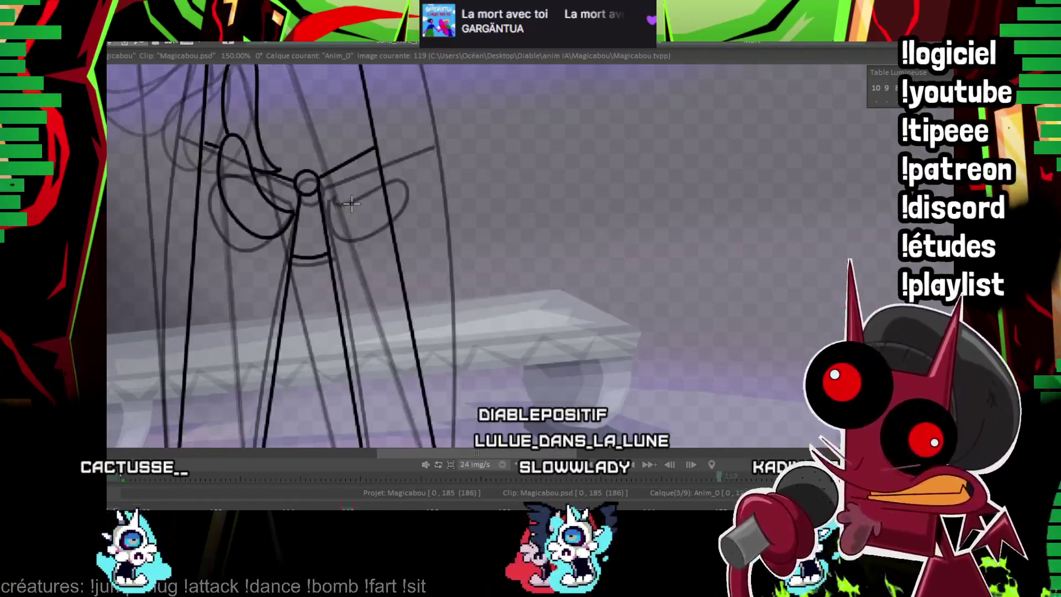
key("Left")
key("Left")
key("Right")
key("Right")
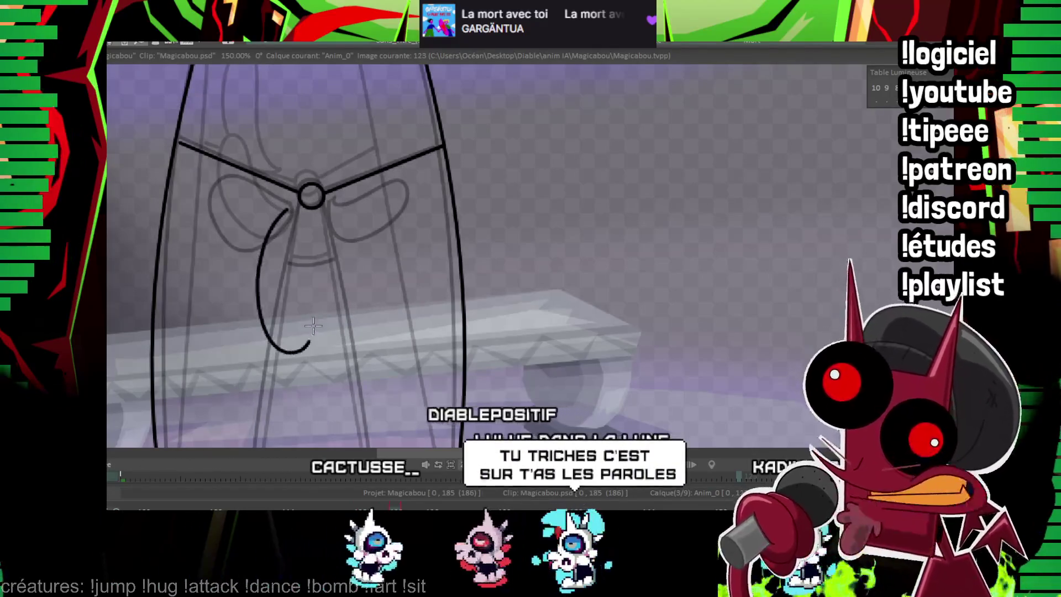
Step: Freehand the bow loops under the knot, checking frame 121 for reference
left_click_drag(290, 210, 267, 260)
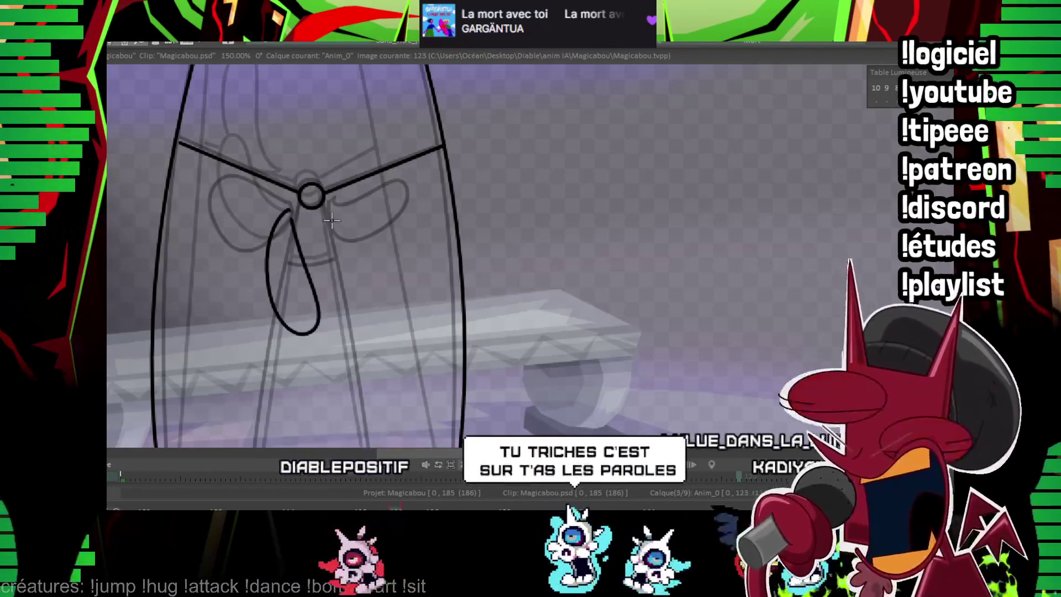
key("Left")
key("Left")
key("Right")
key("Right")
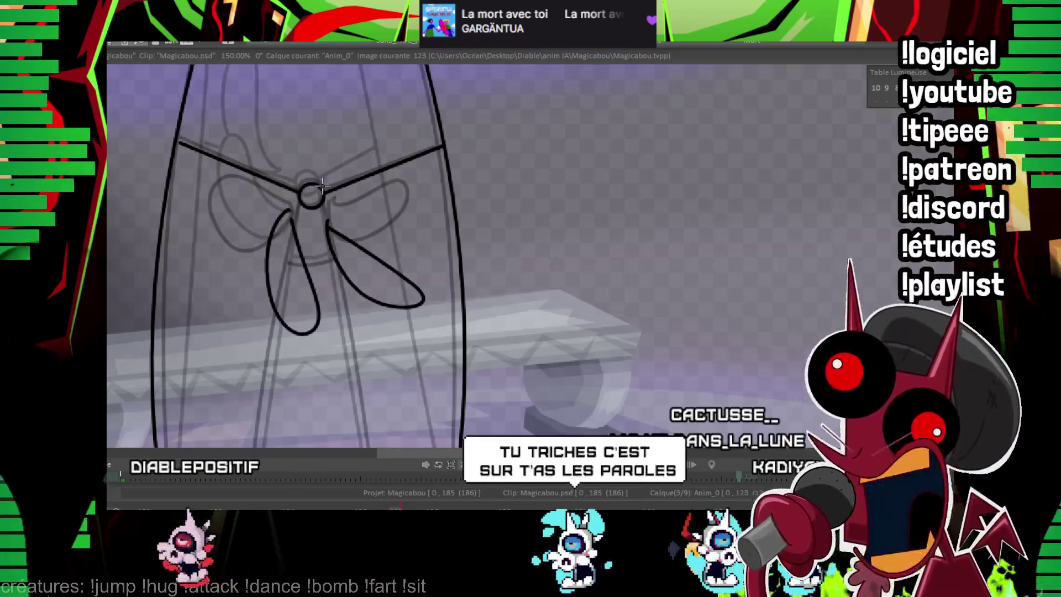
left_click_drag(322, 186, 310, 250)
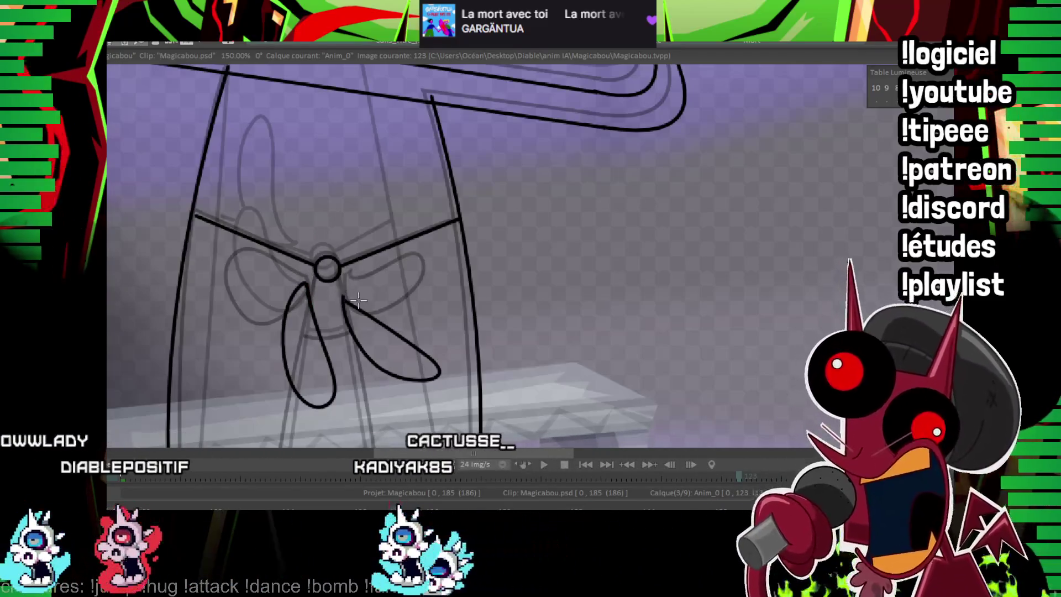
scroll(354, 300, "down", 2)
Step: Compare the bow and pose on frame 121, then return to frame 123
scroll(354, 299, "down", 2)
key("Left")
key("Left")
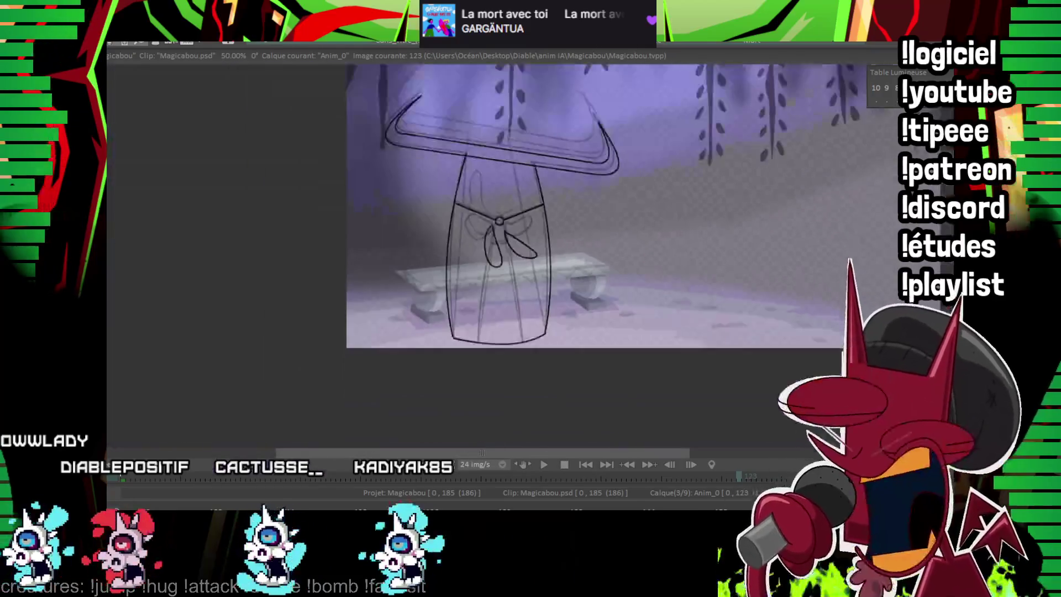
scroll(583, 255, "up", 2)
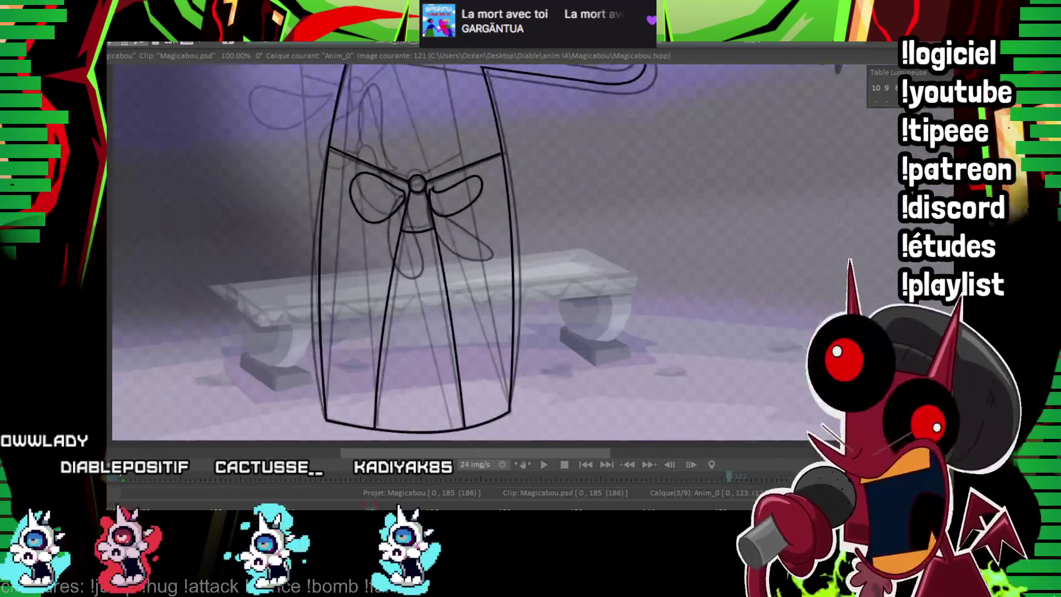
key("Right")
key("Right")
scroll(524, 268, "down", 1)
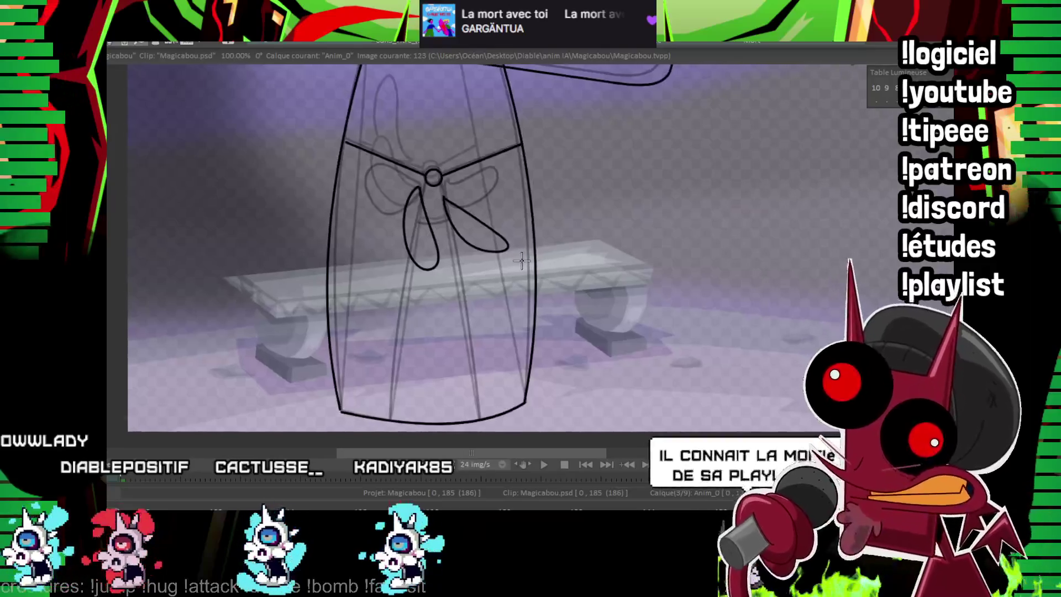
scroll(537, 252, "up", 1)
scroll(435, 149, "up", 2)
key("Left")
key("Left")
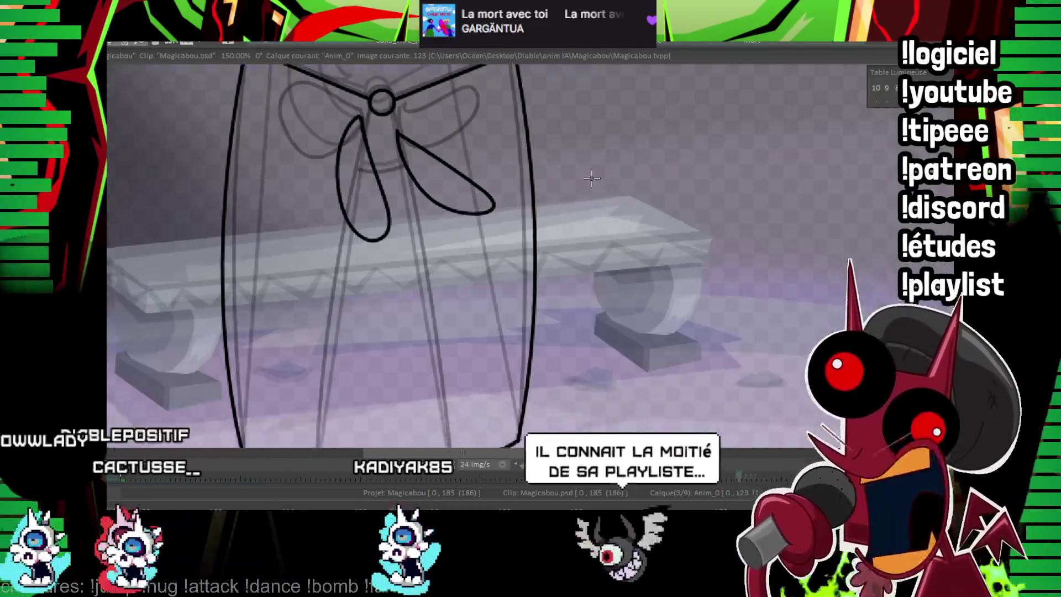
key("Right")
key("Right")
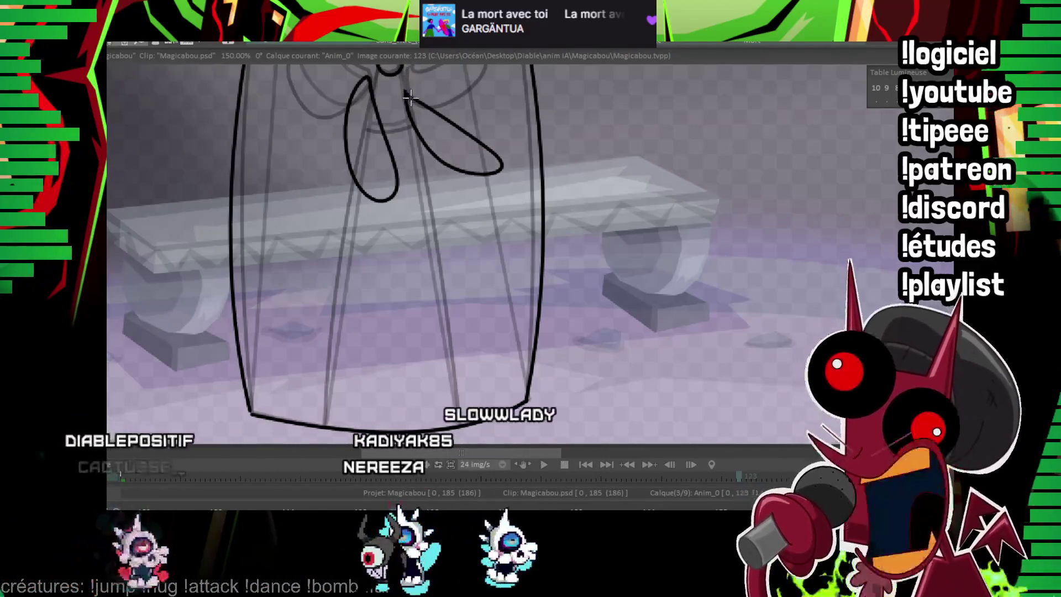
Step: Ink the first straight fold line down the robe's skirt
left_click_drag(418, 135, 464, 419)
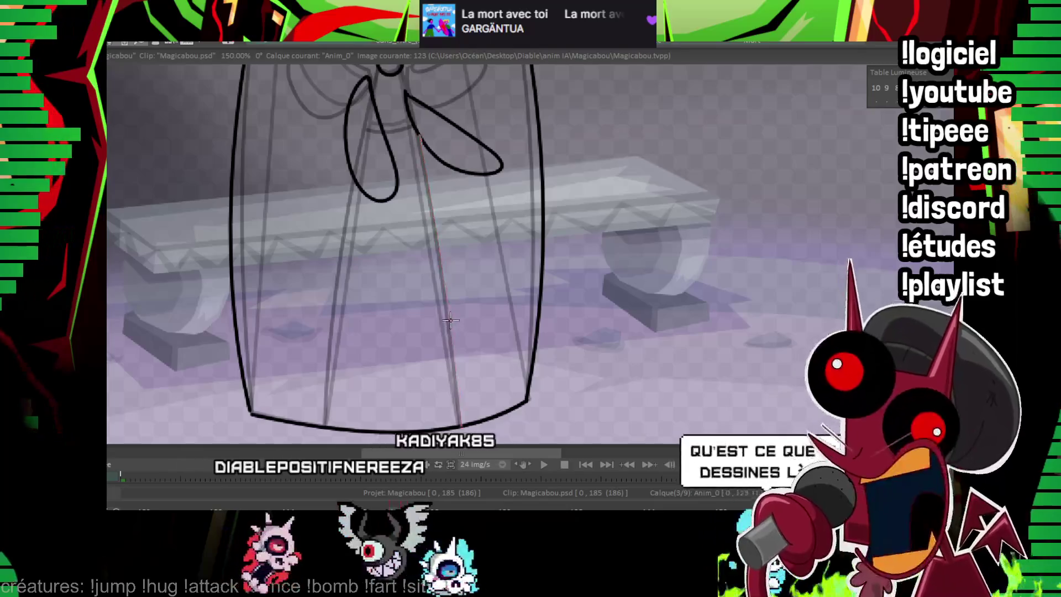
left_click_drag(444, 217, 430, 286)
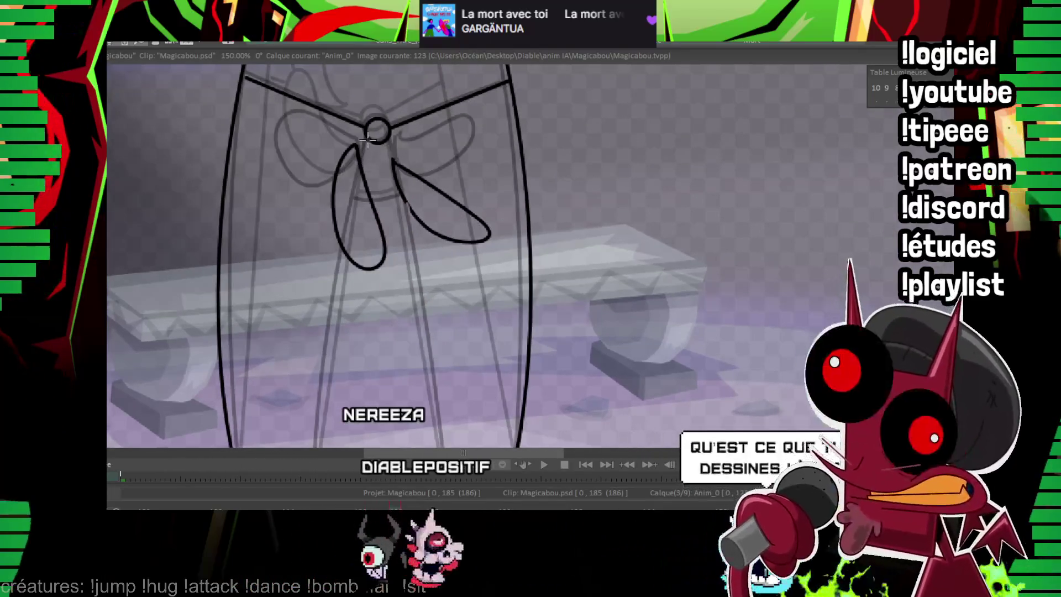
scroll(364, 163, "down", 3)
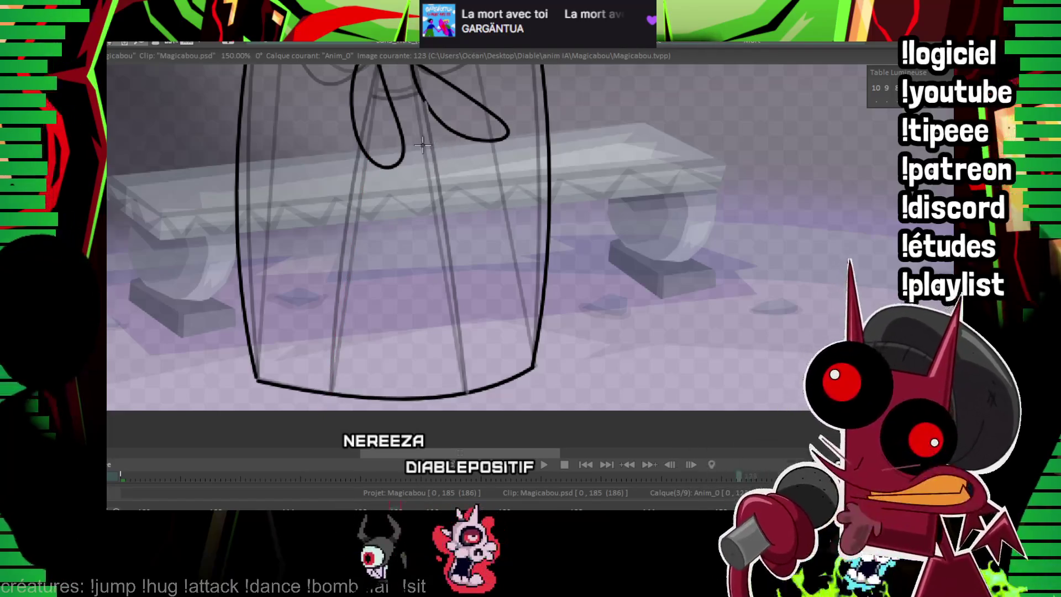
scroll(418, 213, "up", 3)
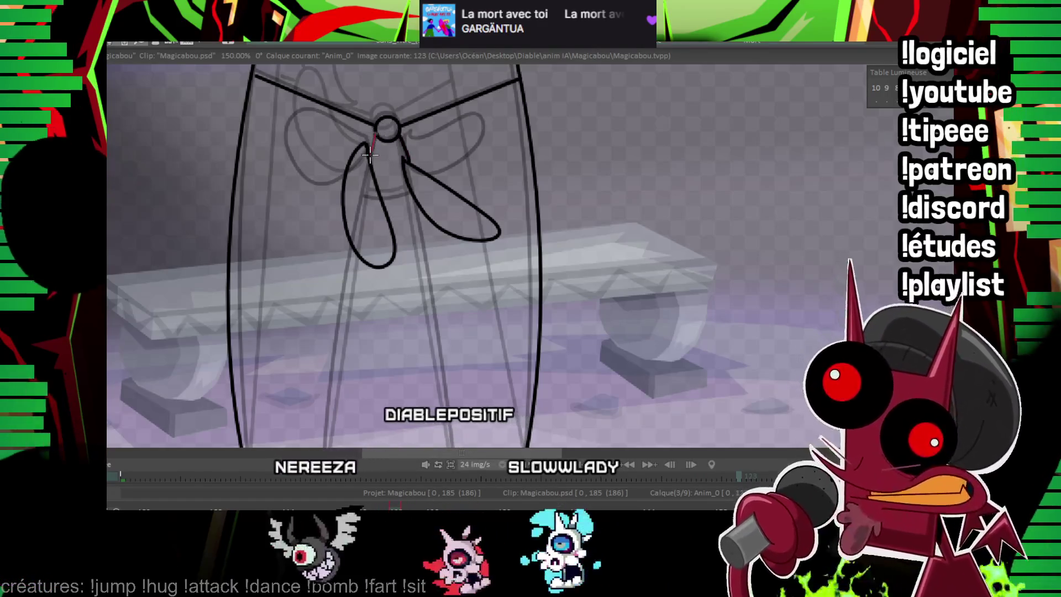
scroll(370, 156, "down", 3)
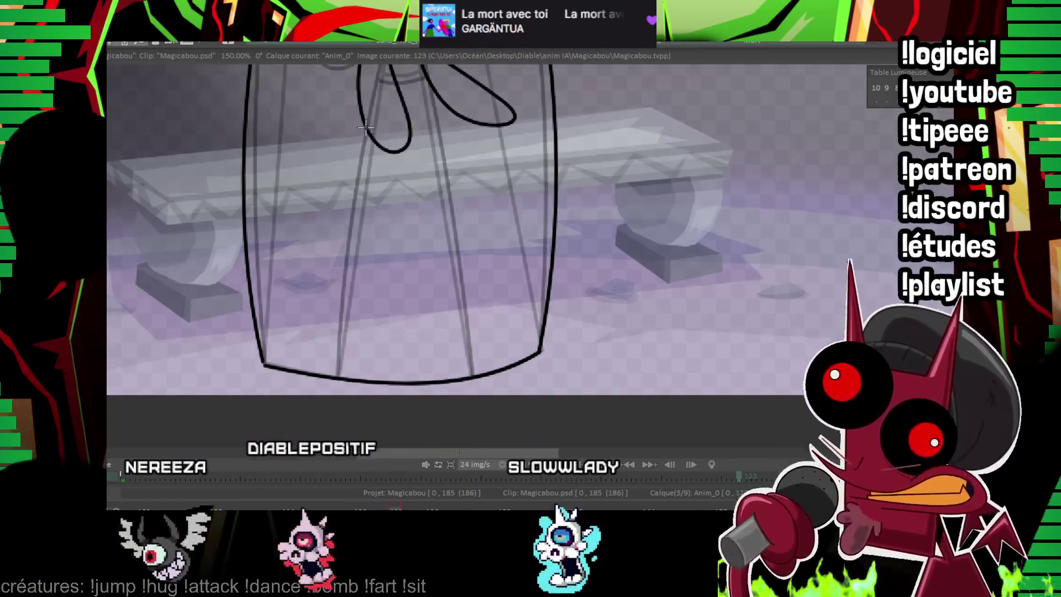
Step: Ink the remaining fold lines down to the hem, plus a short stroke below the knot
left_click_drag(365, 127, 335, 378)
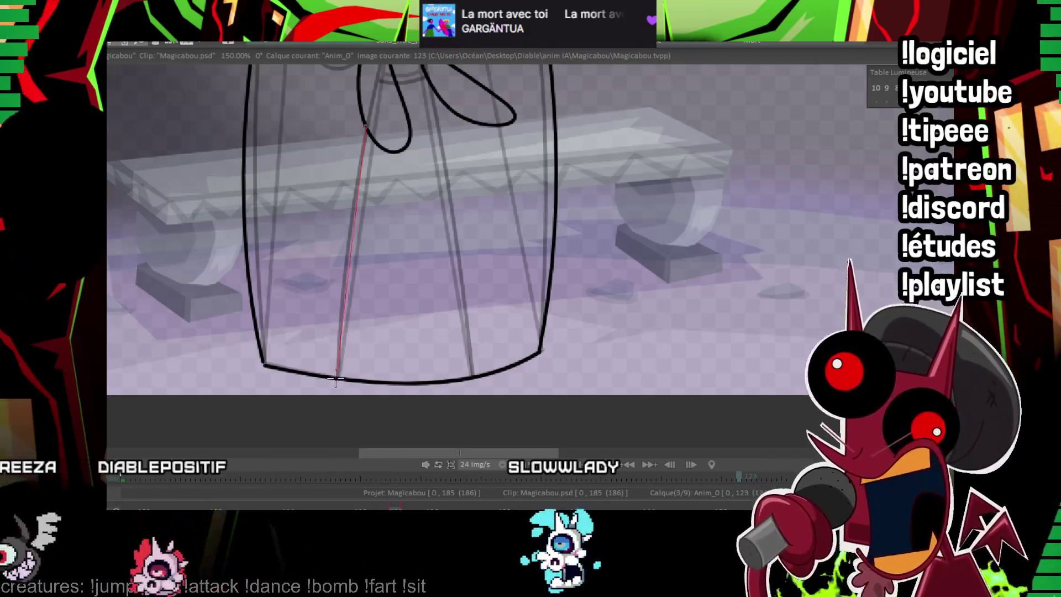
left_click_drag(435, 89, 456, 277)
scroll(454, 266, "up", 2)
scroll(453, 381, "up", 2)
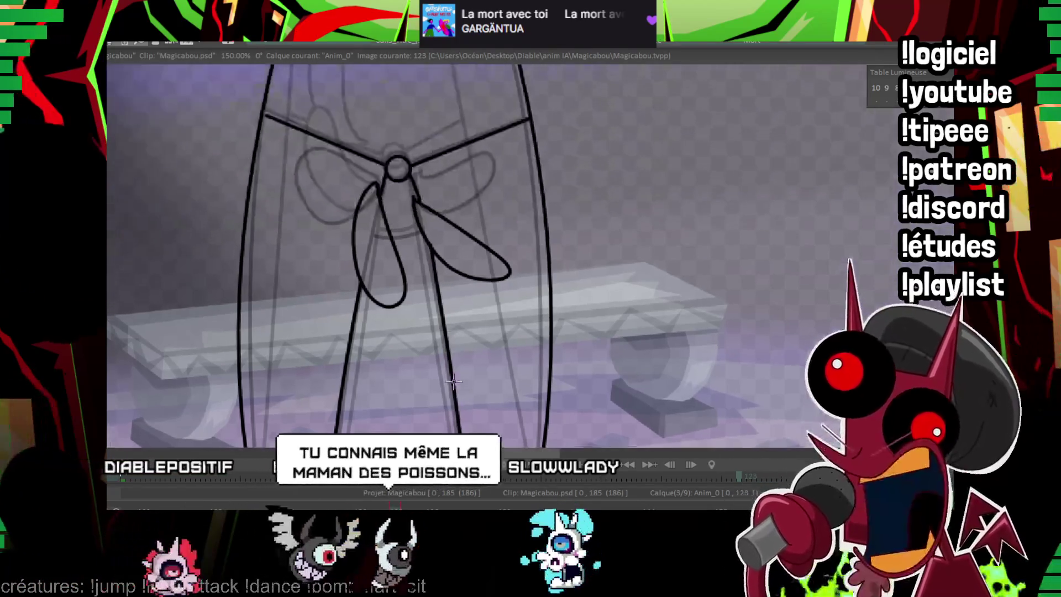
scroll(453, 381, "up", 2)
left_click_drag(383, 293, 411, 287)
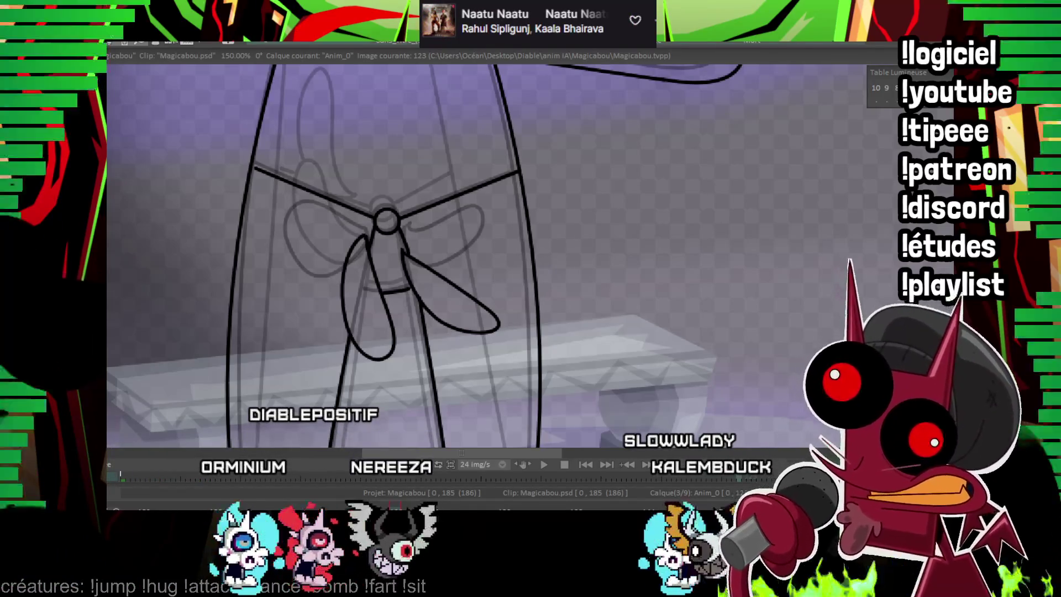
scroll(573, 283, "down", 5)
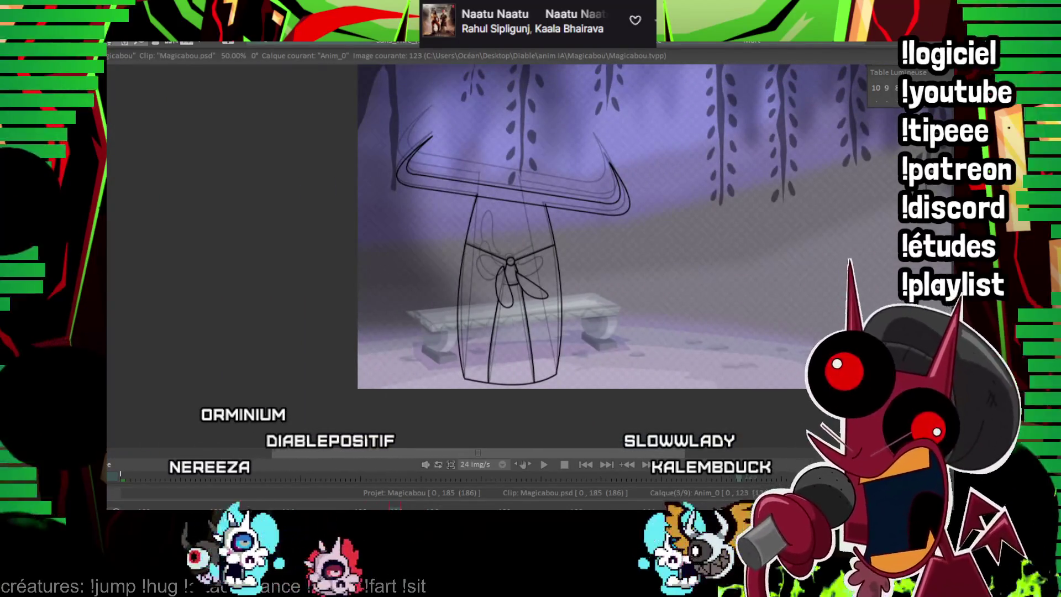
Step: Play back the animation, then ink the wide curved horn bar and zoom to 200%
key("Return")
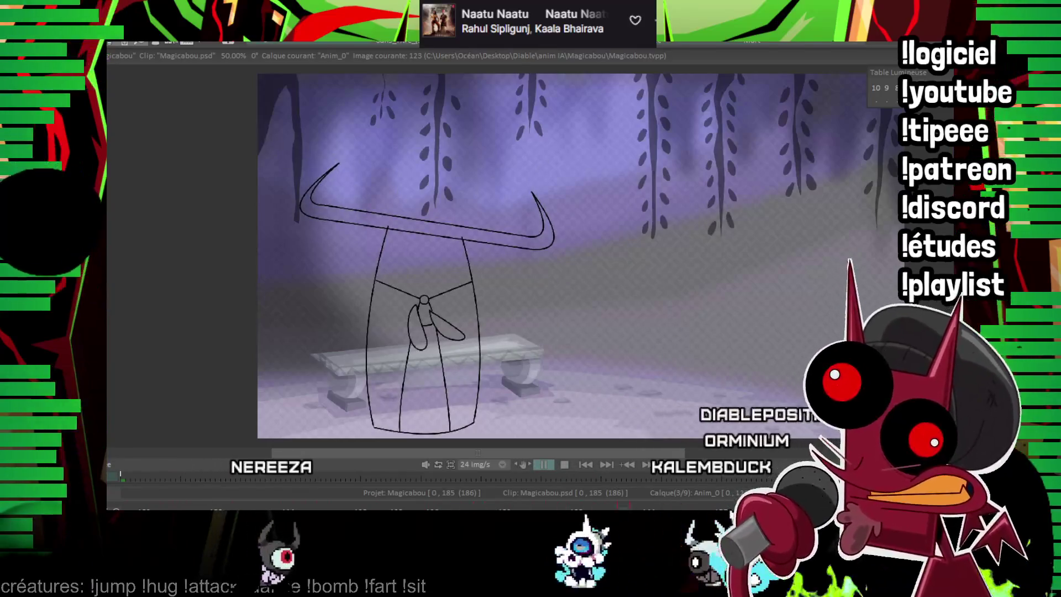
key("Return")
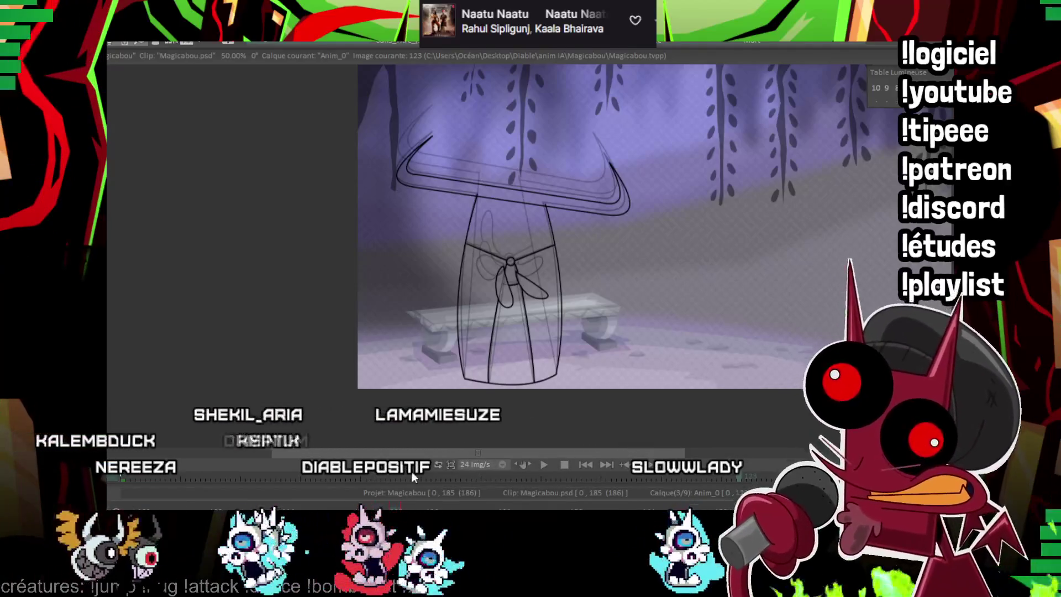
scroll(487, 345, "up", 4)
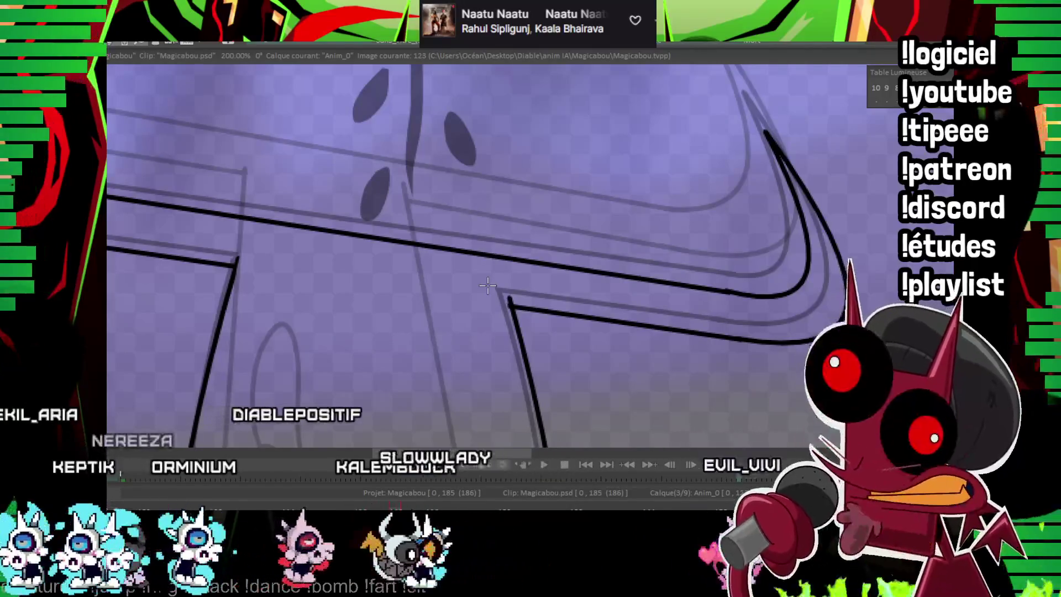
Step: Zoom out to 33%, step through frames 112–125, then zoom to 150% on frame 125
scroll(605, 226, "down", 1)
scroll(605, 226, "down", 5)
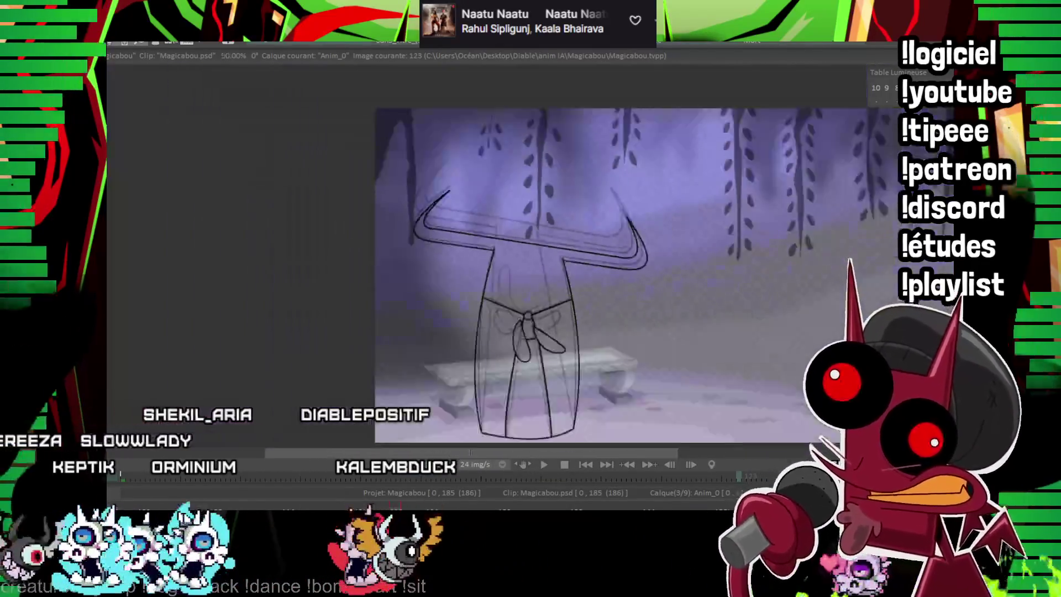
key("Left")
key("Left")
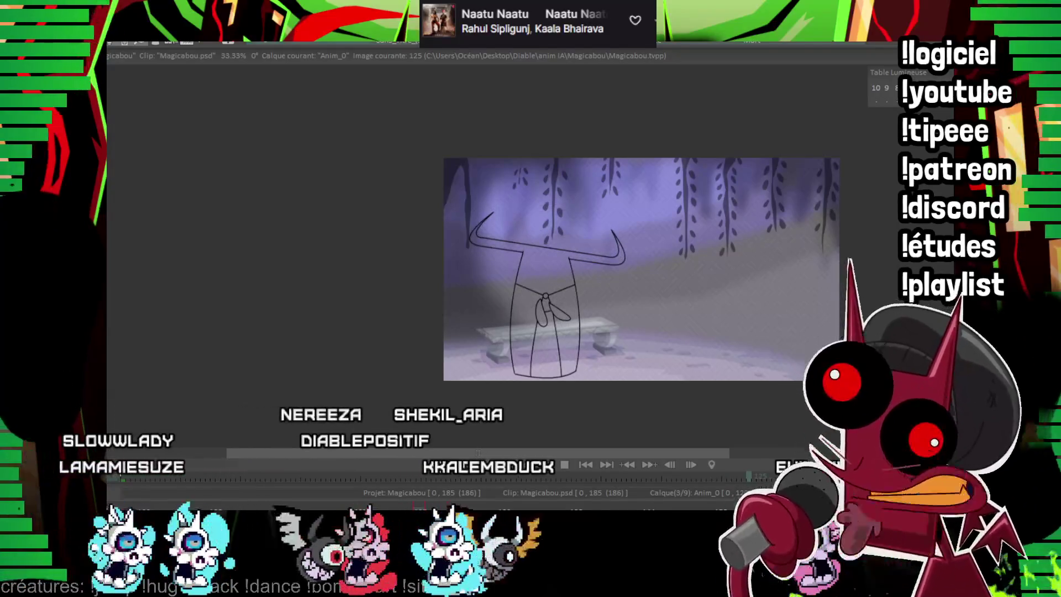
key("Left")
key("Left")
key("Left")
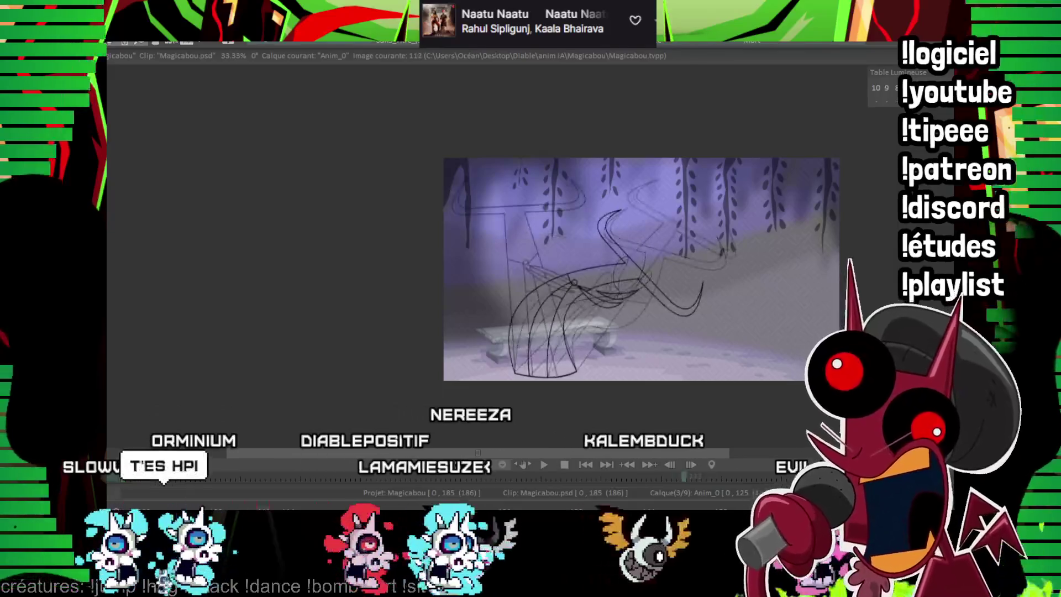
key("Right")
key("Right")
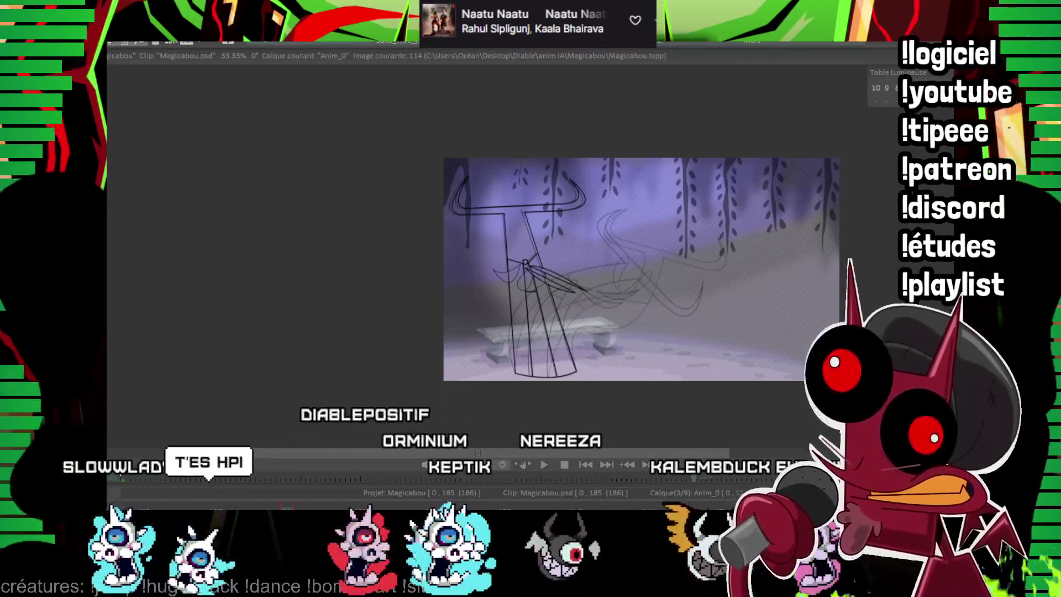
key("Right")
key("Right")
key("Right")
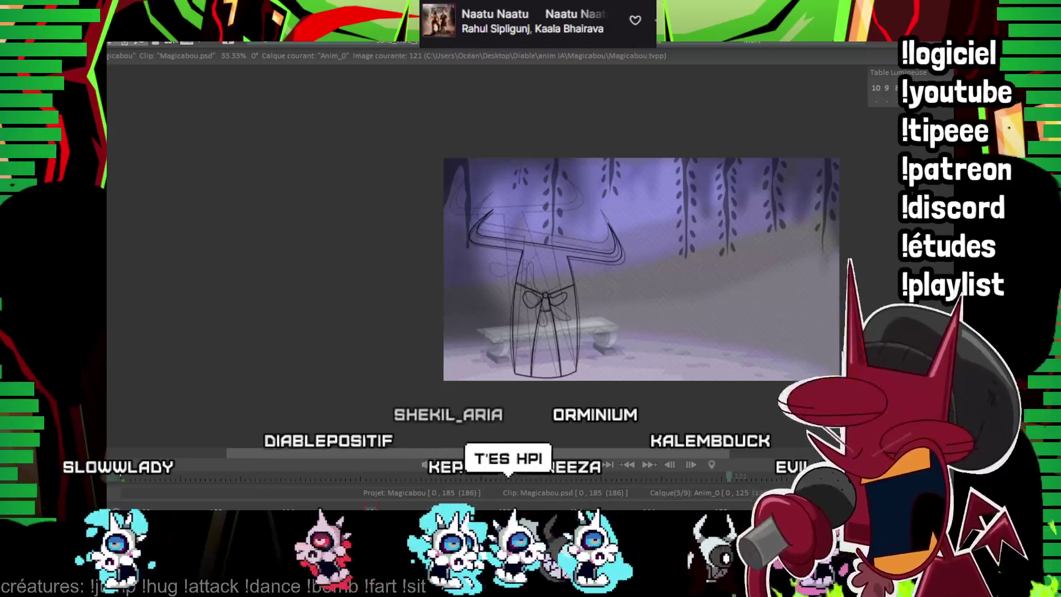
key("Right")
key("Right")
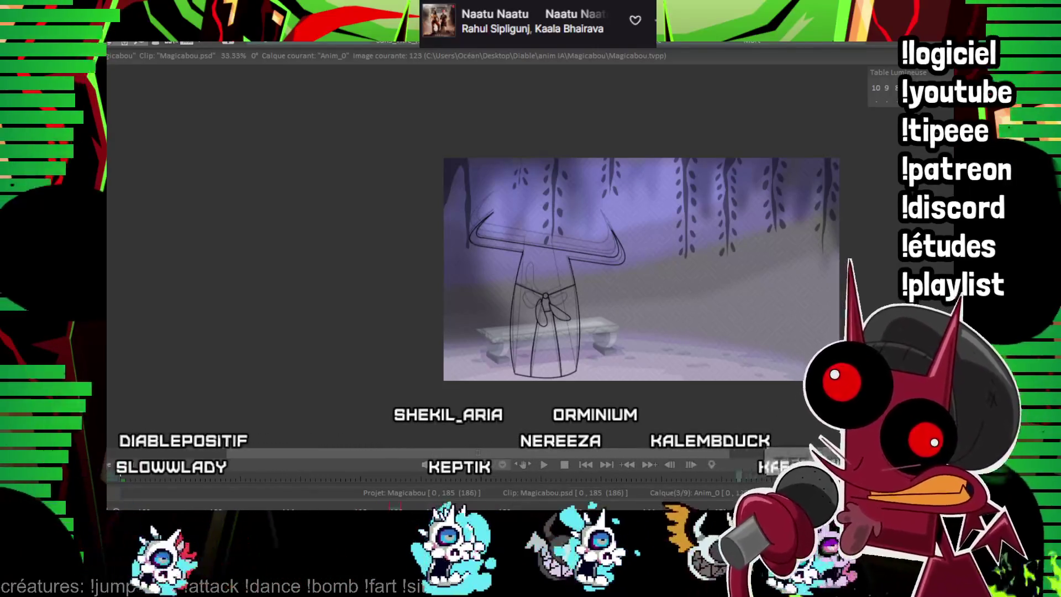
key("Right")
key("Right")
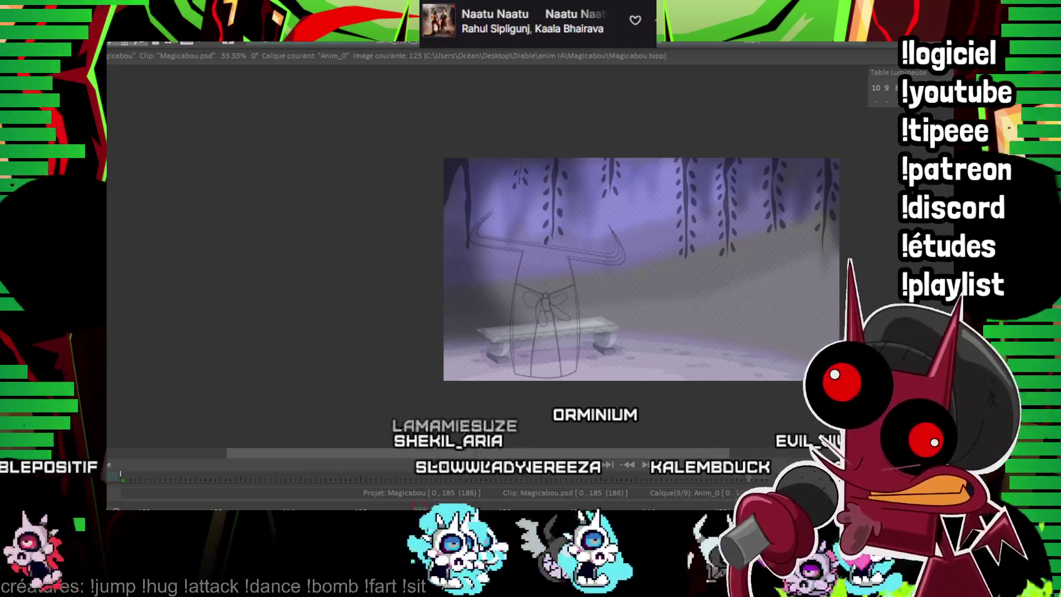
scroll(547, 252, "up", 5)
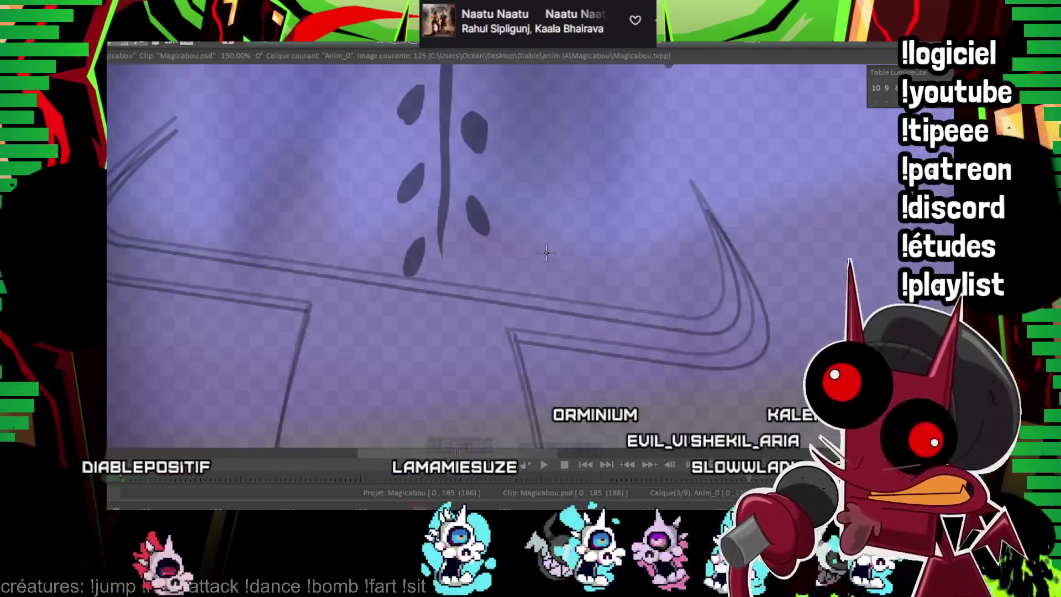
Step: Ink the horn bar's upper and lower edges and both curved horn tips on frame 125
left_click_drag(111, 247, 287, 269)
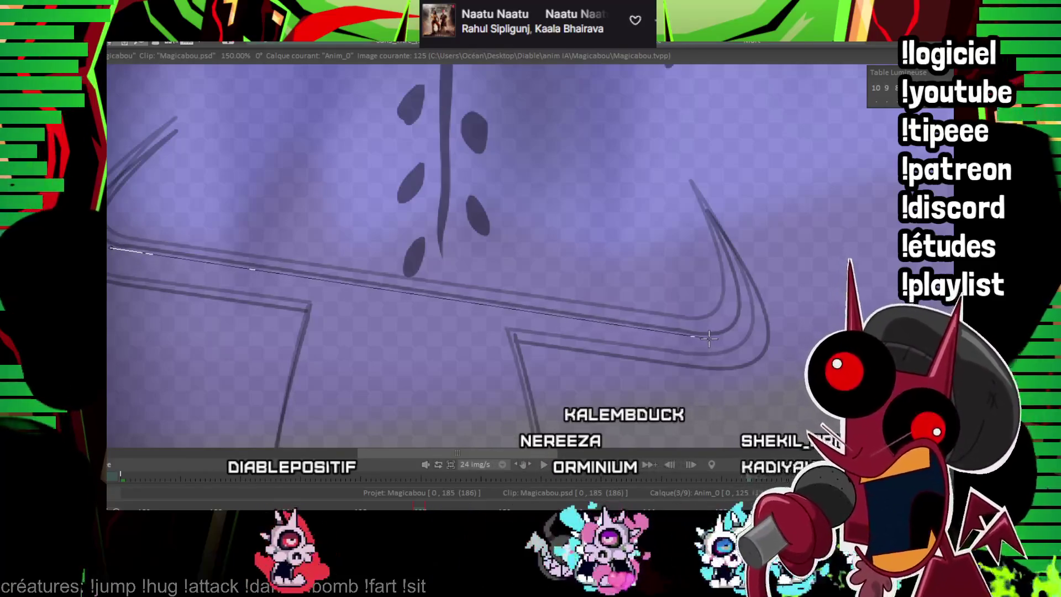
left_click_drag(710, 339, 711, 339)
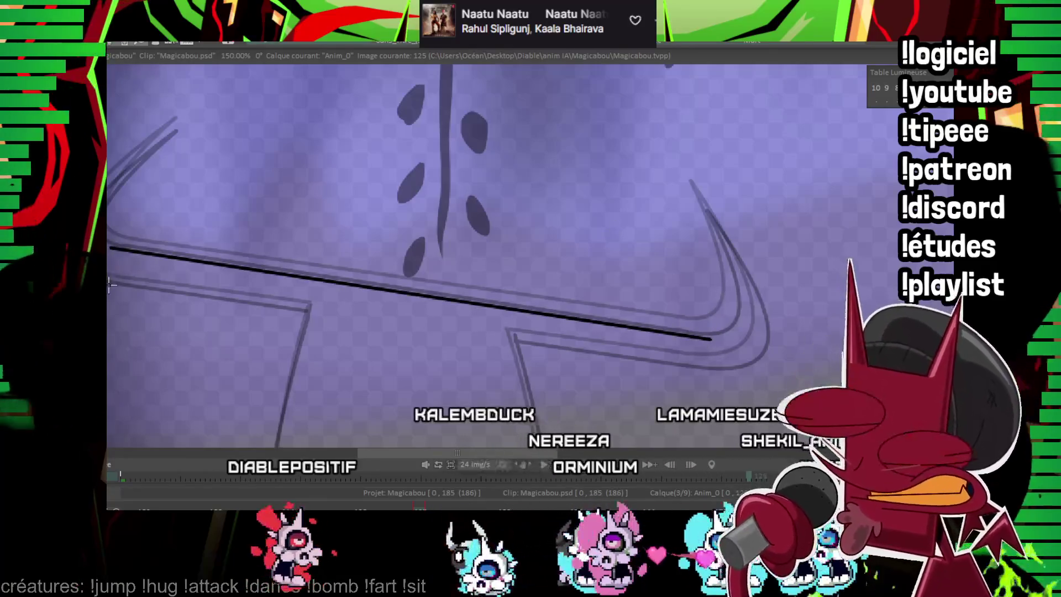
left_click_drag(539, 311, 691, 368)
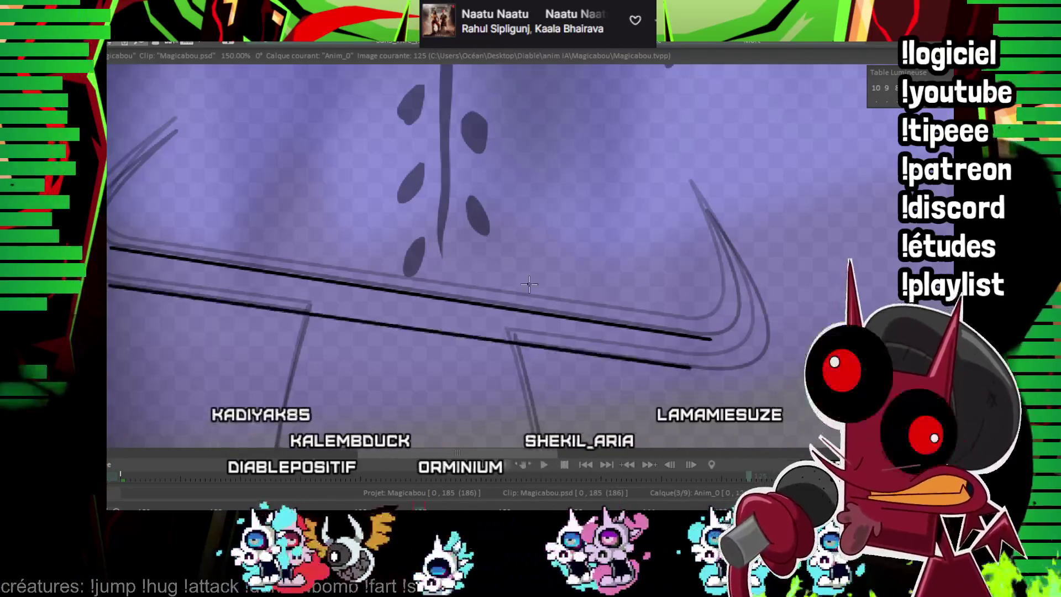
scroll(582, 312, "up", 2)
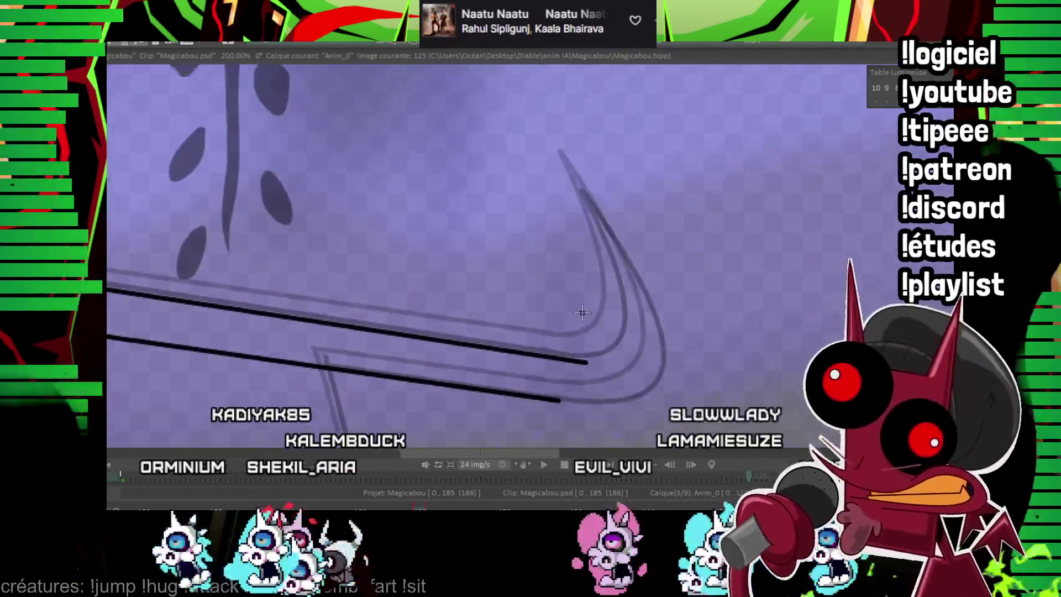
left_click(587, 208)
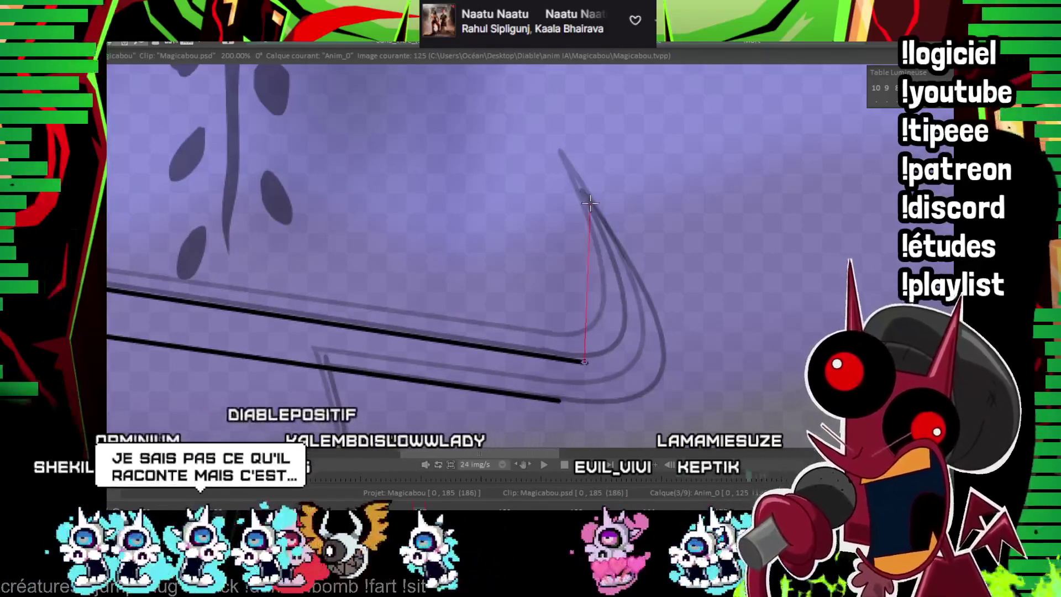
left_click(626, 325)
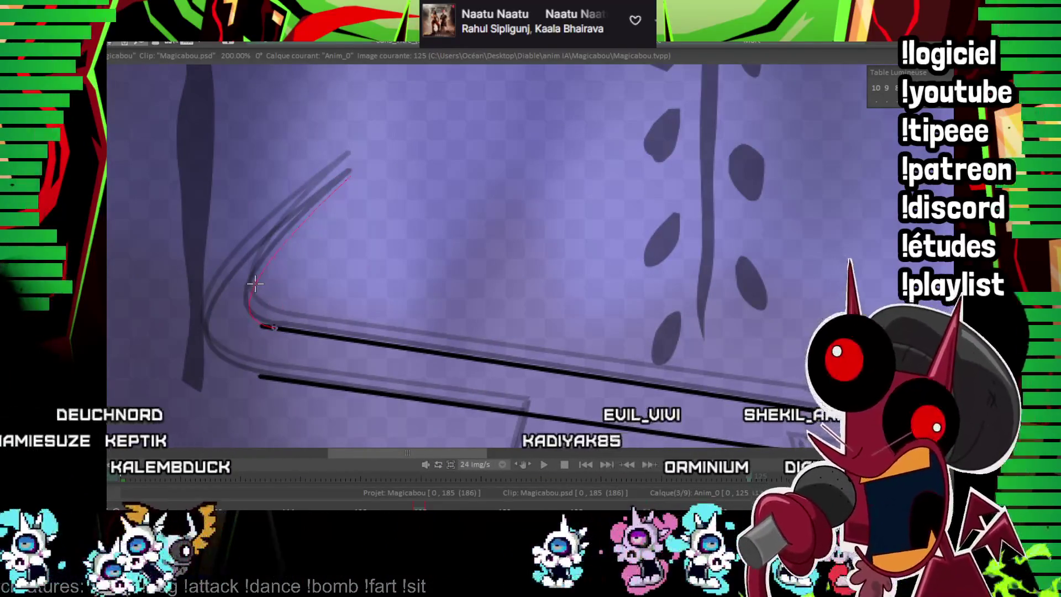
left_click(349, 177)
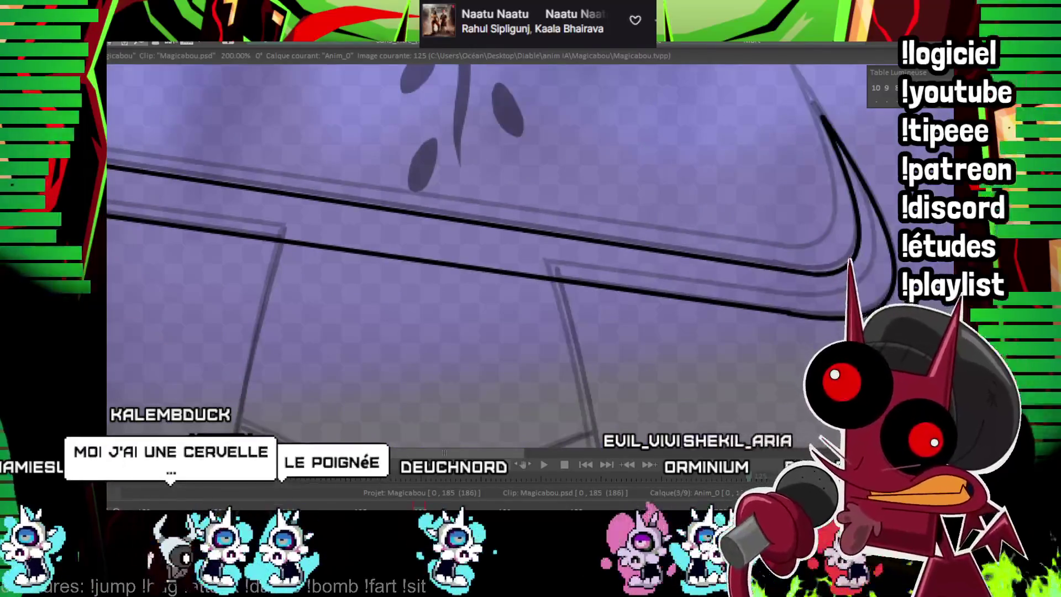
Step: Ink the robe's bottom curve and left edge on frame 125, then advance to frame 126
scroll(562, 244, "down", 2)
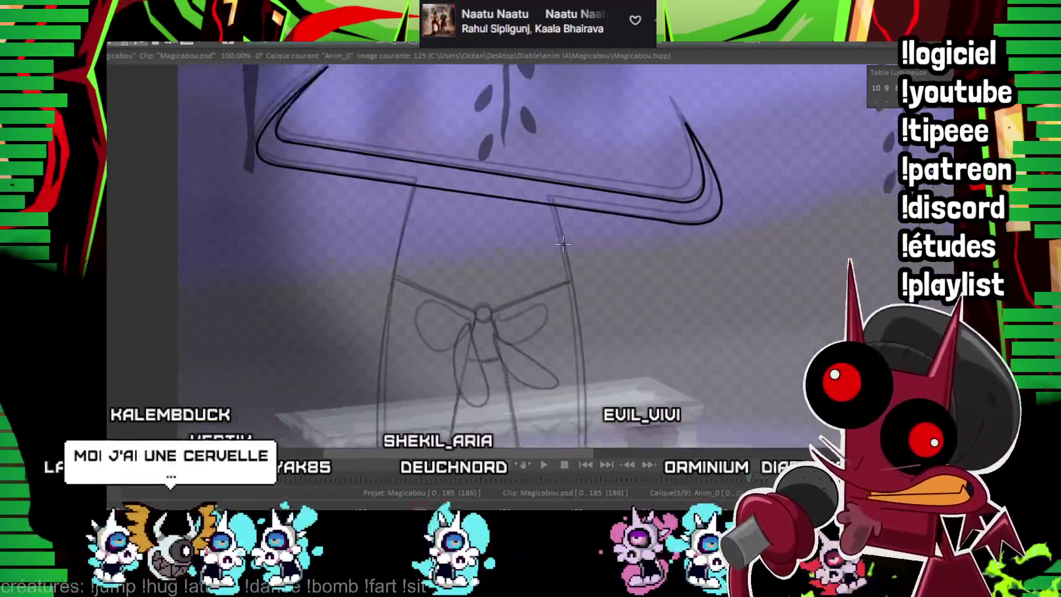
left_click_drag(563, 244, 641, 161)
left_click_drag(525, 285, 299, 239)
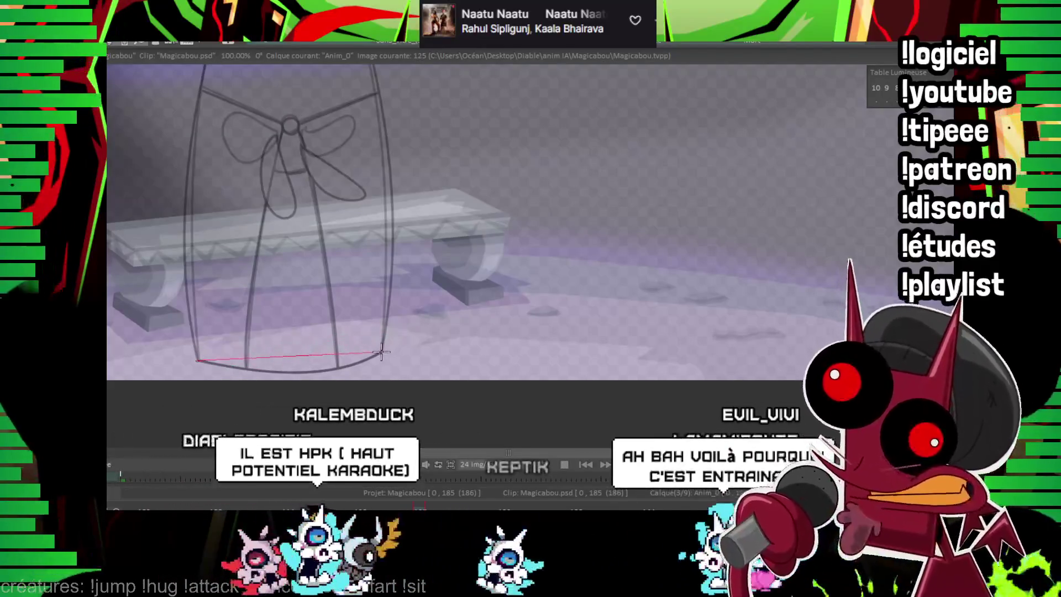
left_click(371, 308)
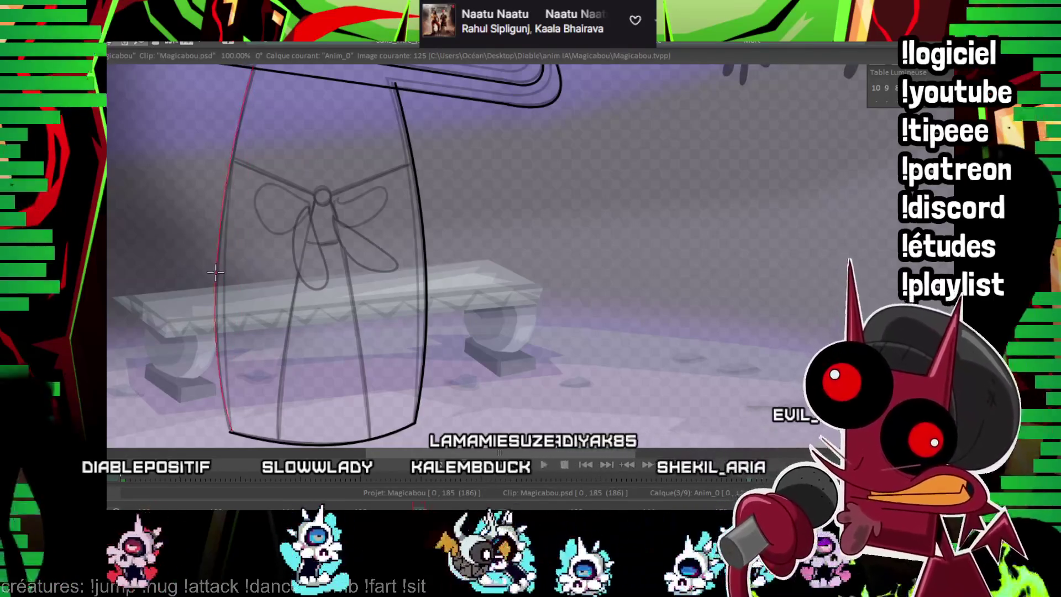
key("Return")
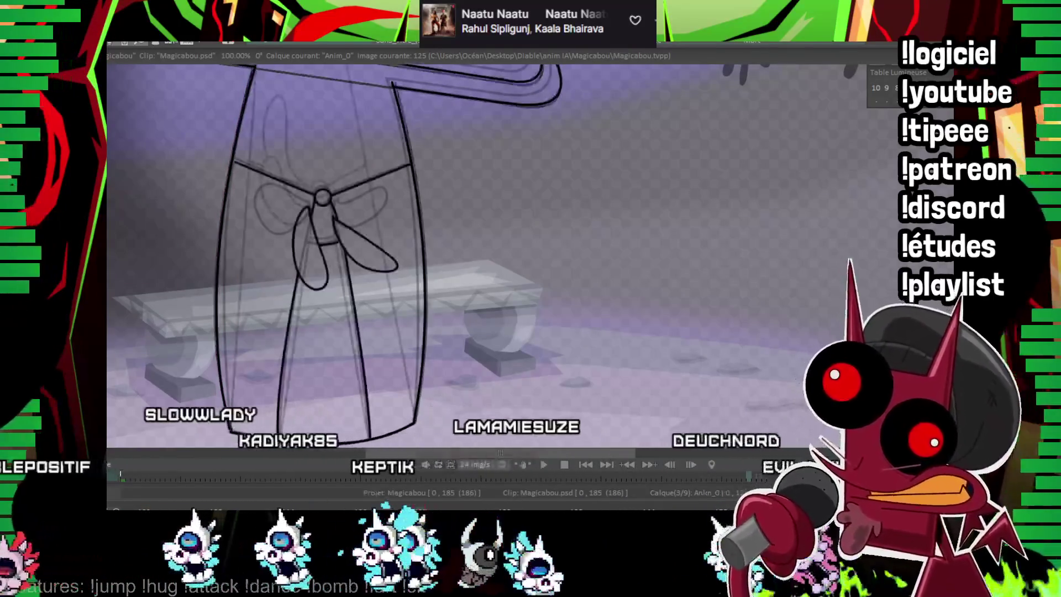
key("Right")
Step: Pan down to the bow on frame 126 and trace its left loop in black
scroll(356, 252, "up", 4)
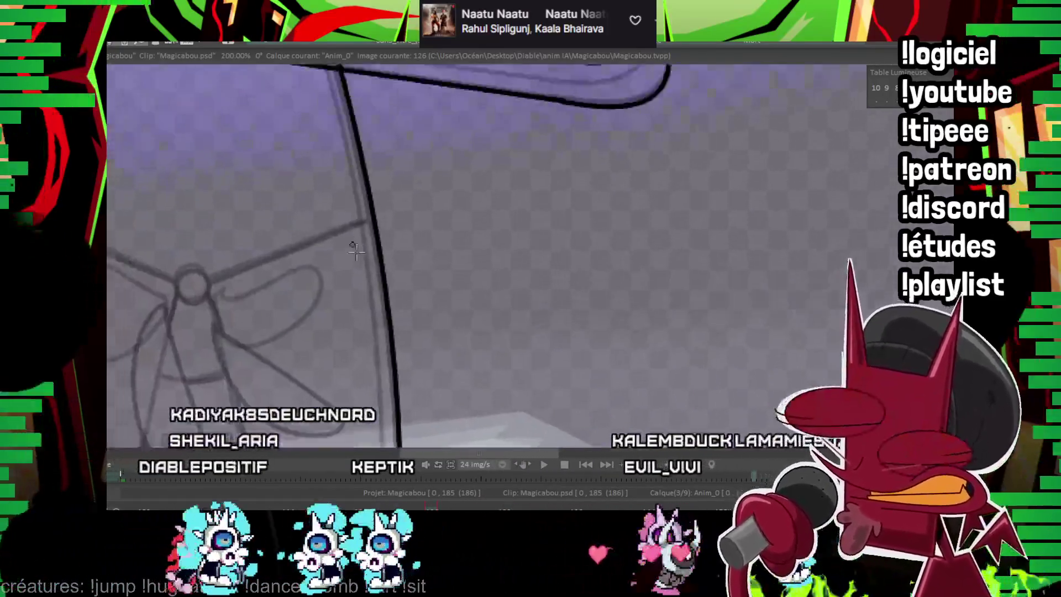
left_click_drag(356, 252, 389, 334)
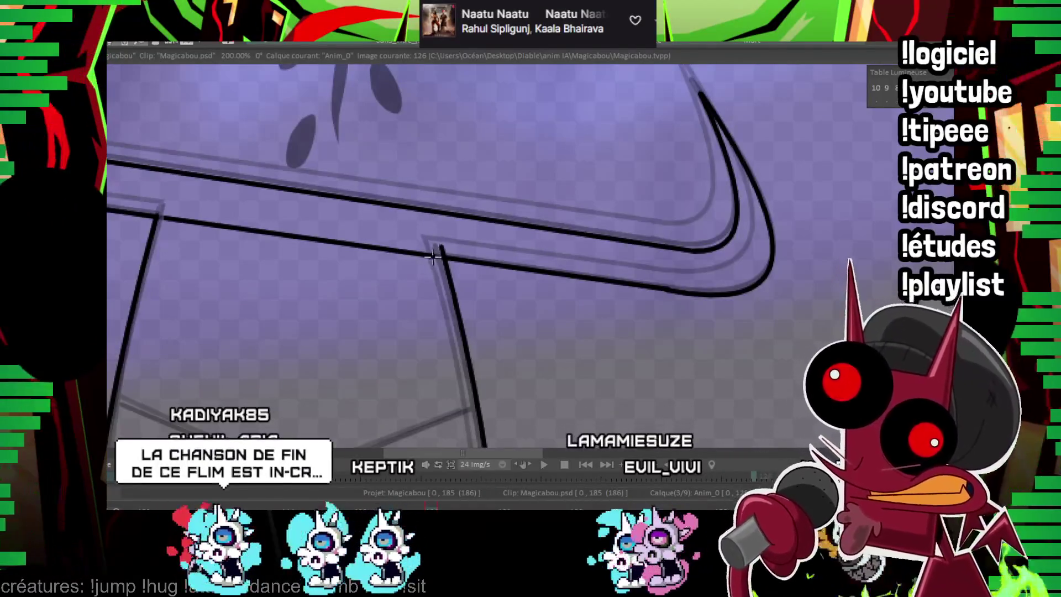
left_click_drag(442, 350, 476, 181)
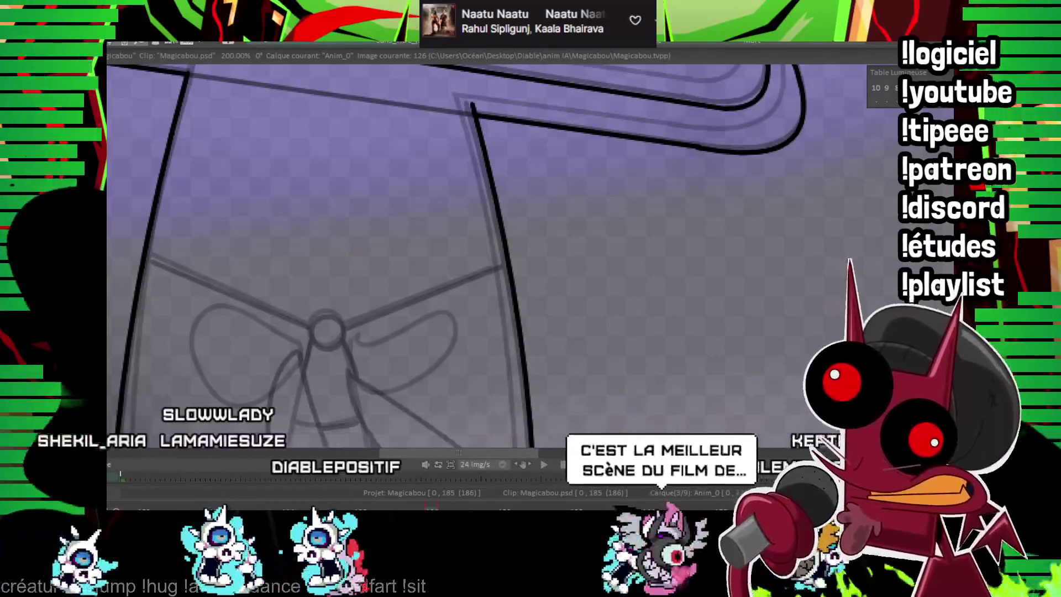
left_click_drag(356, 372, 395, 266)
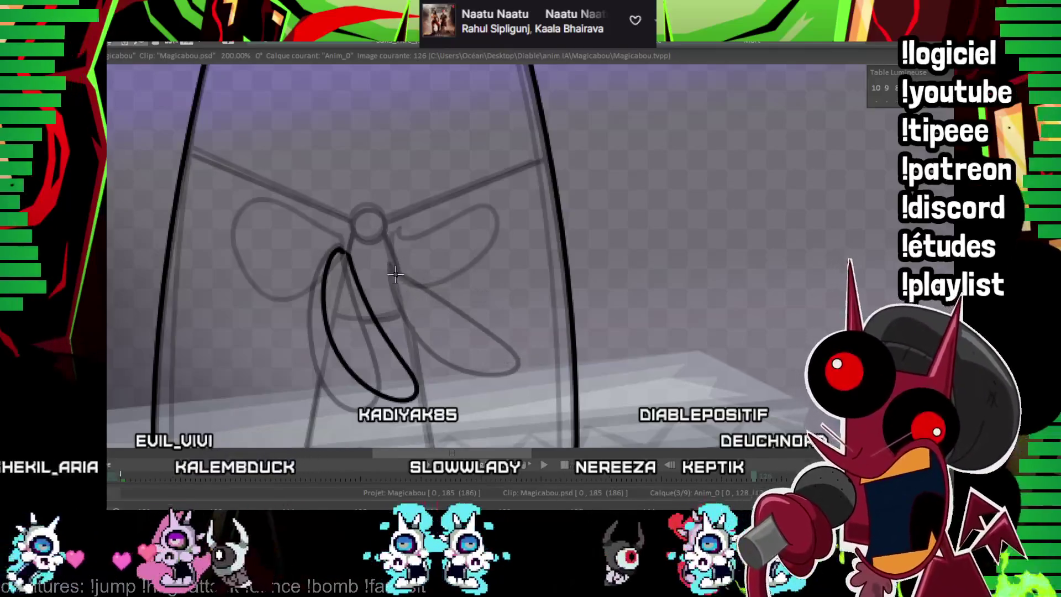
Step: Ink the bow's right loop, undoing the misshapen first attempt and redrawing it
left_click_drag(386, 253, 395, 273)
key("ctrl+z")
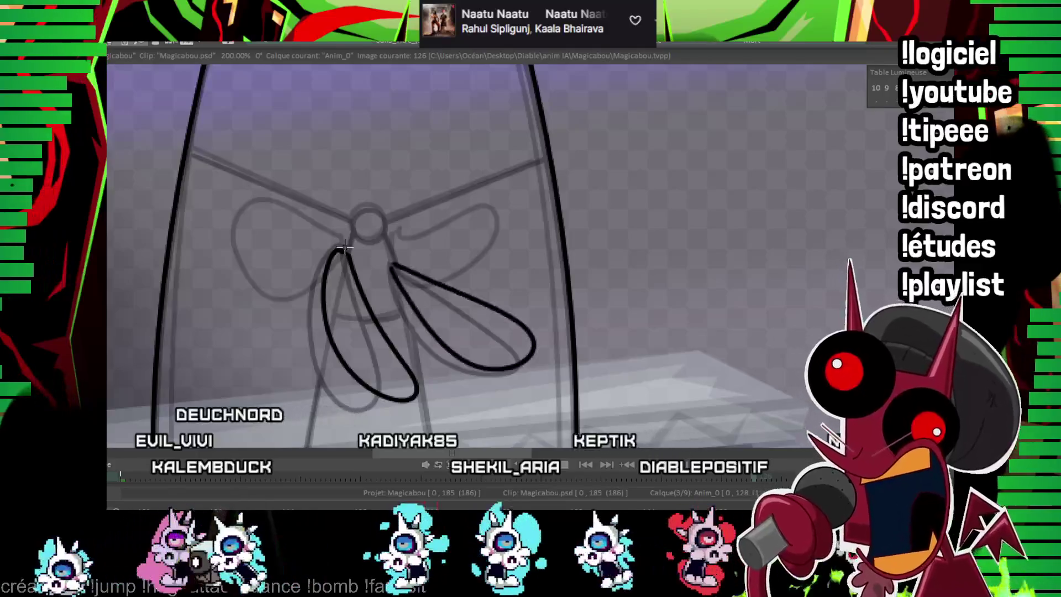
key("ctrl+z")
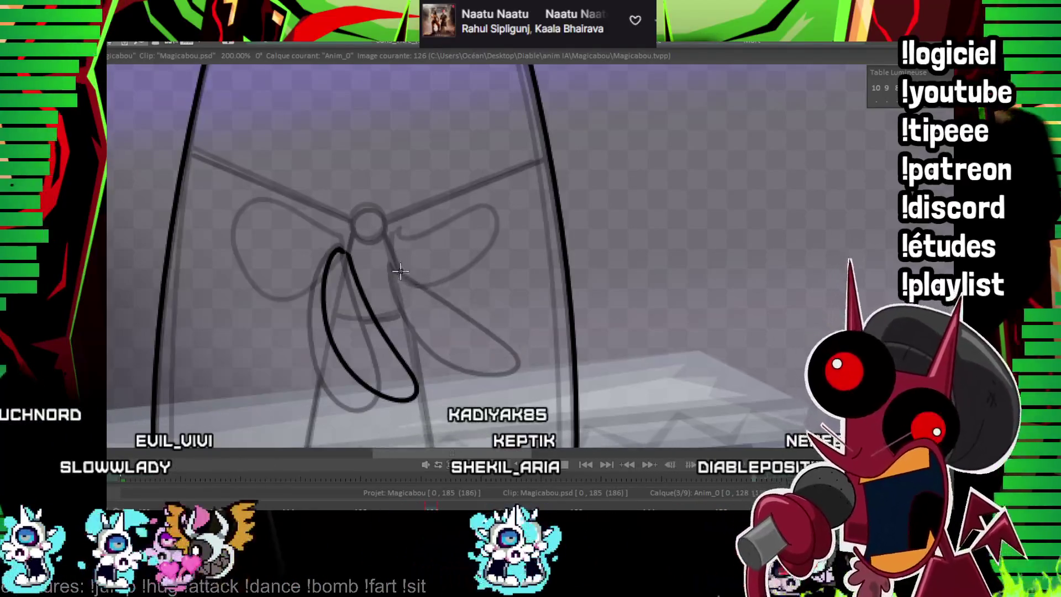
mouse_move(390, 265)
left_mouse_down()
mouse_move(486, 353)
mouse_move(520, 357)
mouse_move(449, 347)
left_mouse_up()
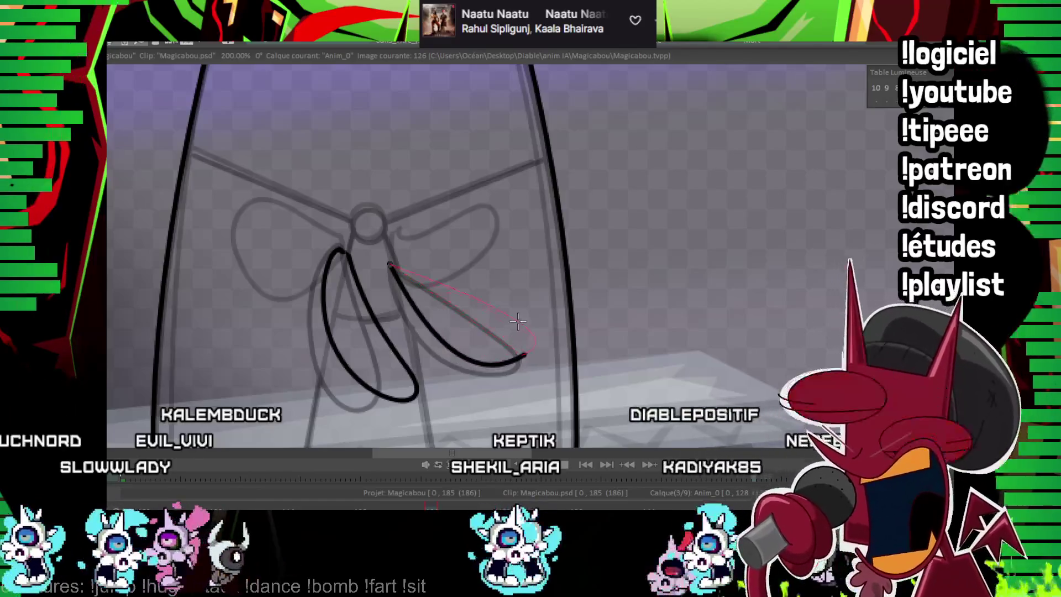
Step: Rotate and pan the canvas to review the inked bow and robe
mouse_move(479, 242)
left_mouse_down()
mouse_move(492, 259)
mouse_move(493, 314)
left_mouse_up()
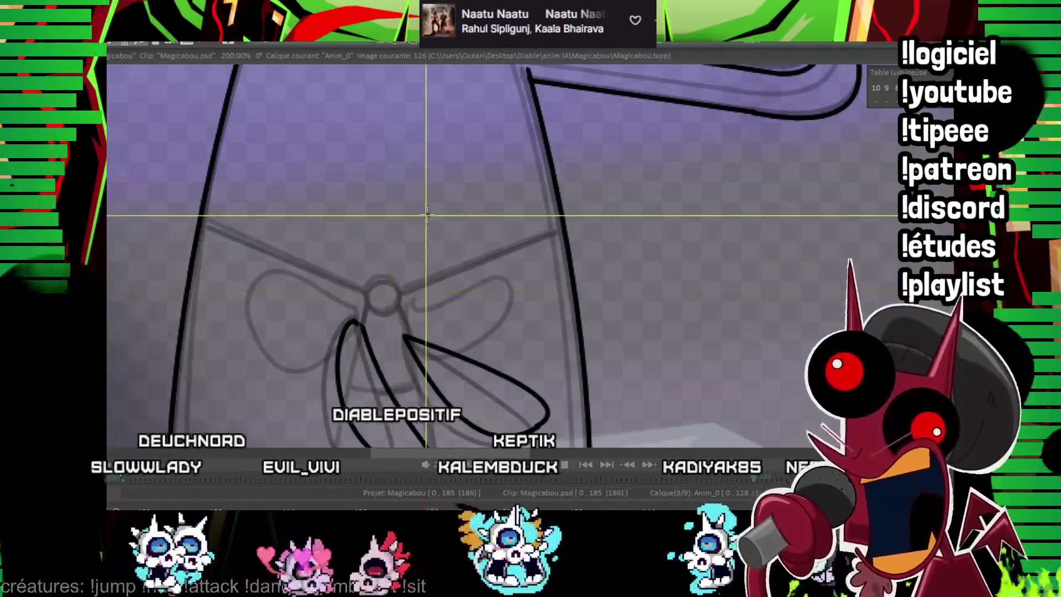
left_click_drag(426, 233, 410, 239)
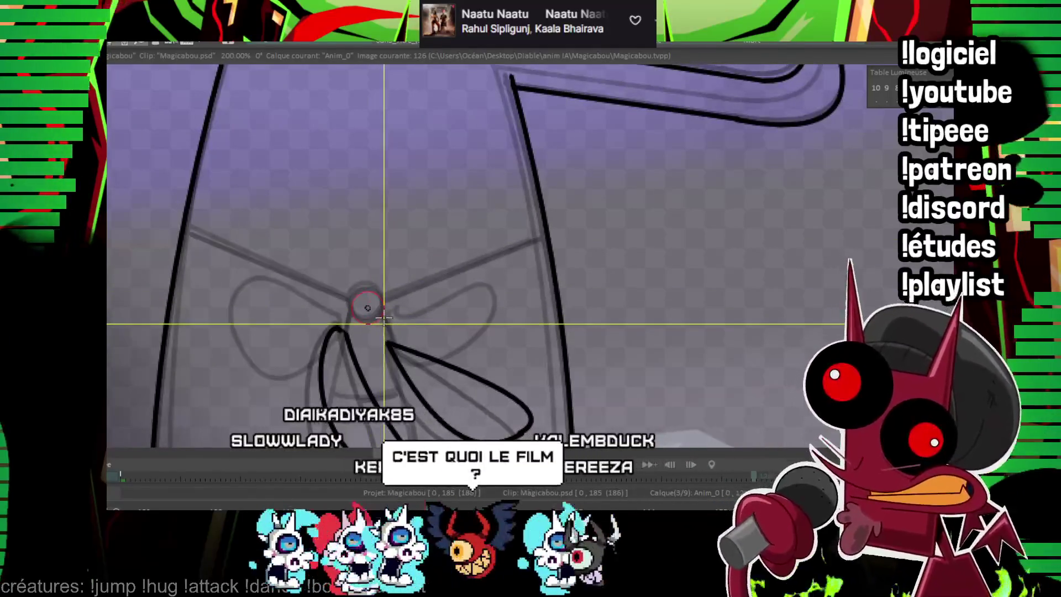
left_click_drag(384, 317, 374, 269)
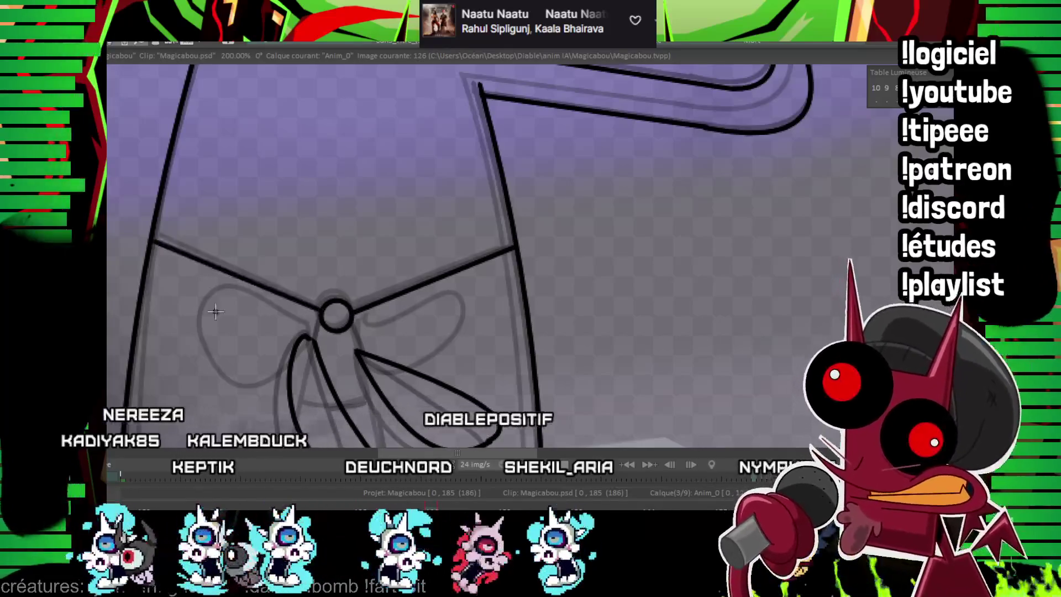
left_click_drag(216, 313, 176, 199)
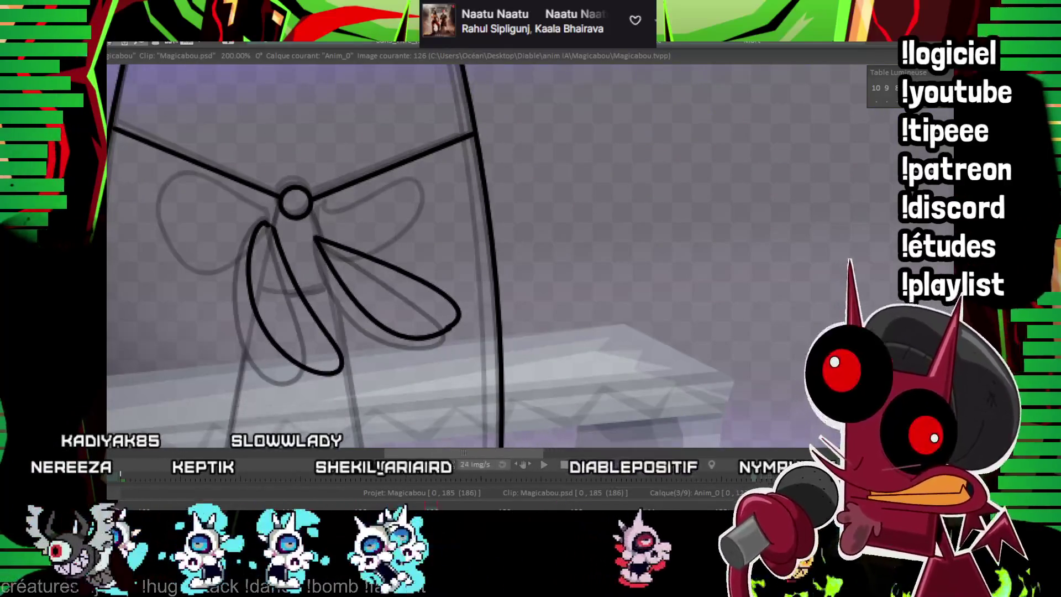
Step: Zoom and pan around the skirt's hem, then move to image 129 with the light table on
scroll(598, 171, "down", 3)
scroll(598, 171, "up", 2)
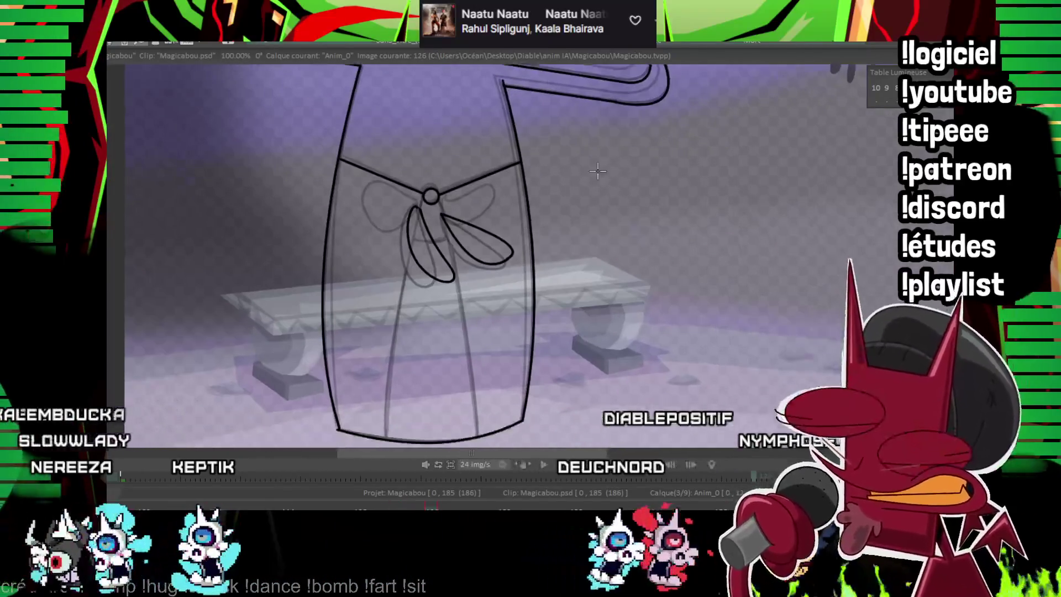
scroll(432, 198, "up", 2)
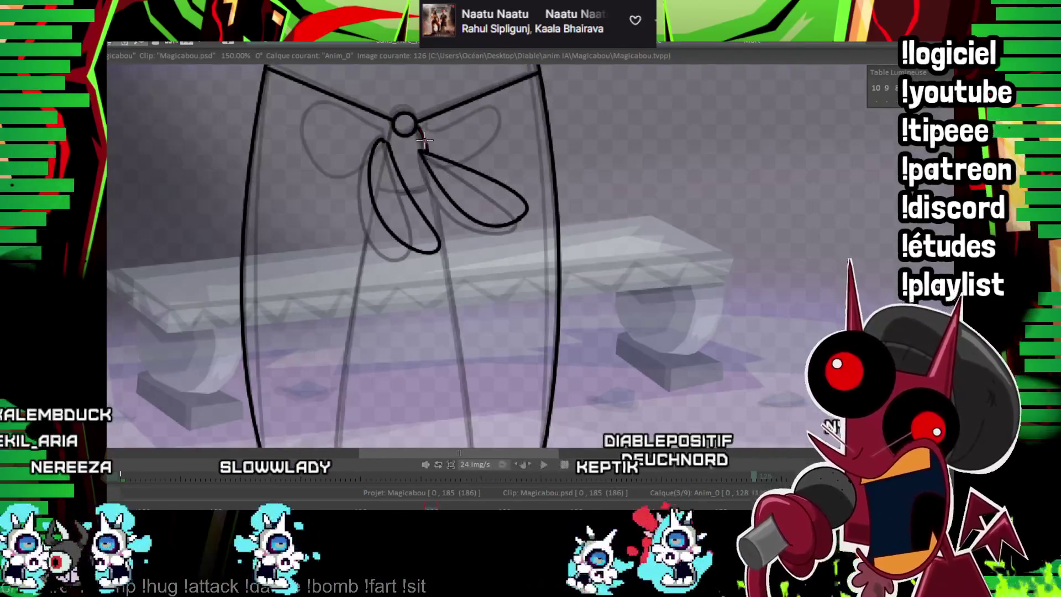
mouse_move(424, 141)
left_mouse_down()
mouse_move(417, 65)
mouse_move(422, 83)
left_mouse_up()
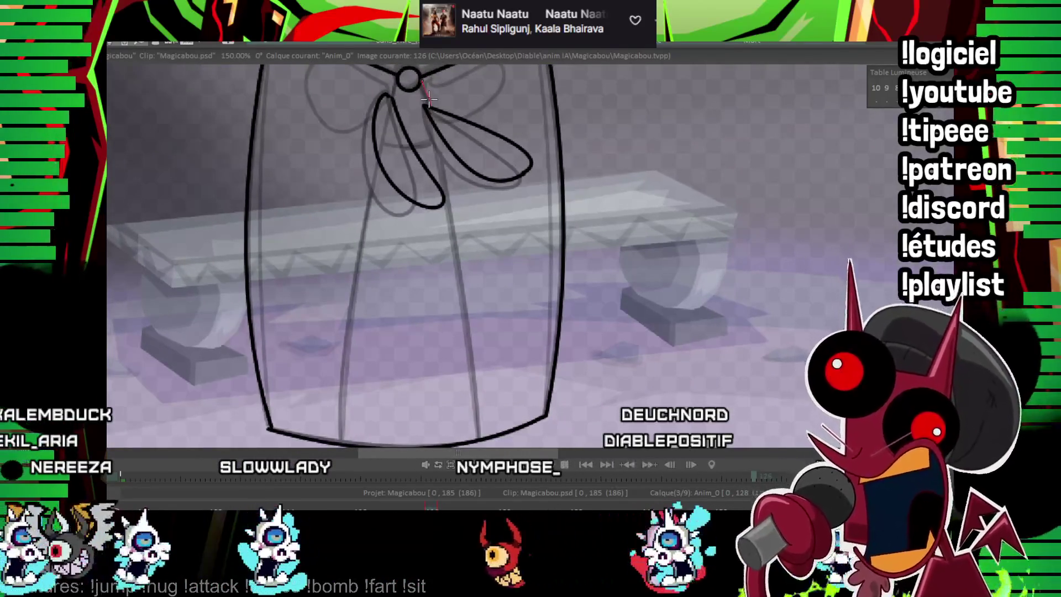
scroll(429, 98, "down", 1)
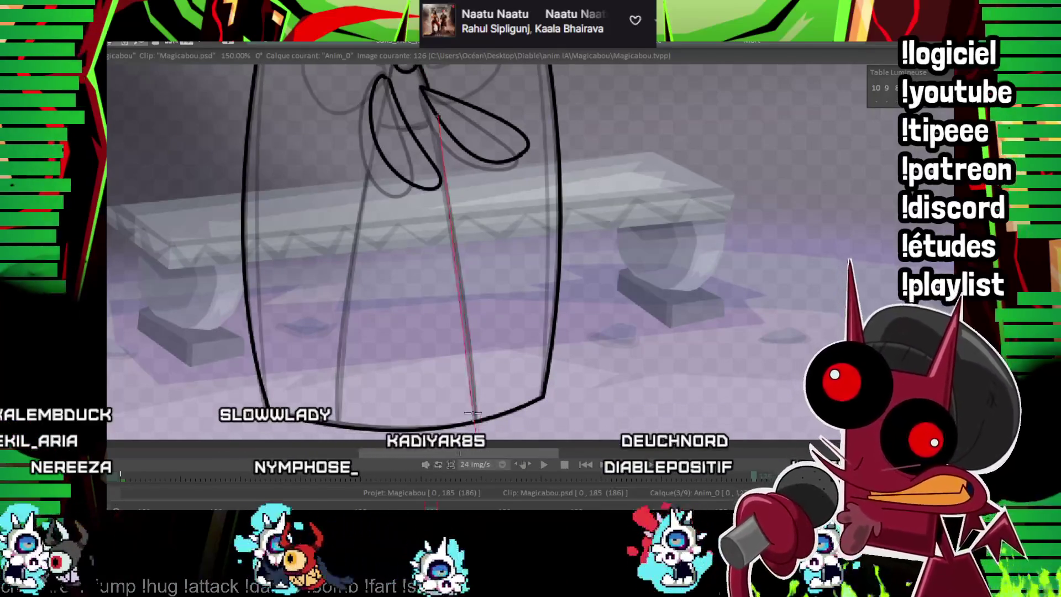
scroll(387, 80, "up", 2)
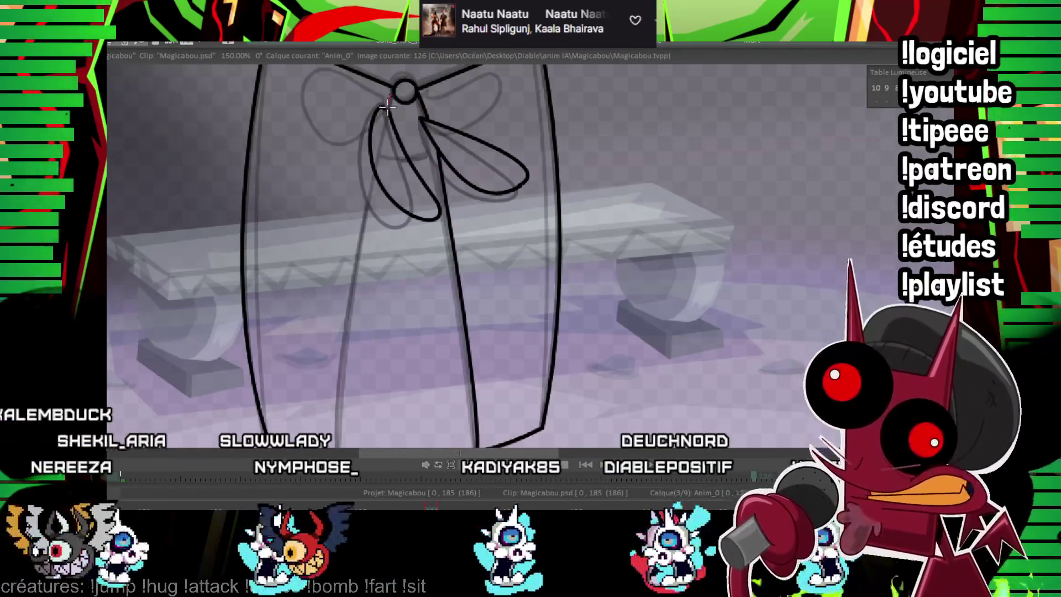
scroll(383, 116, "down", 3)
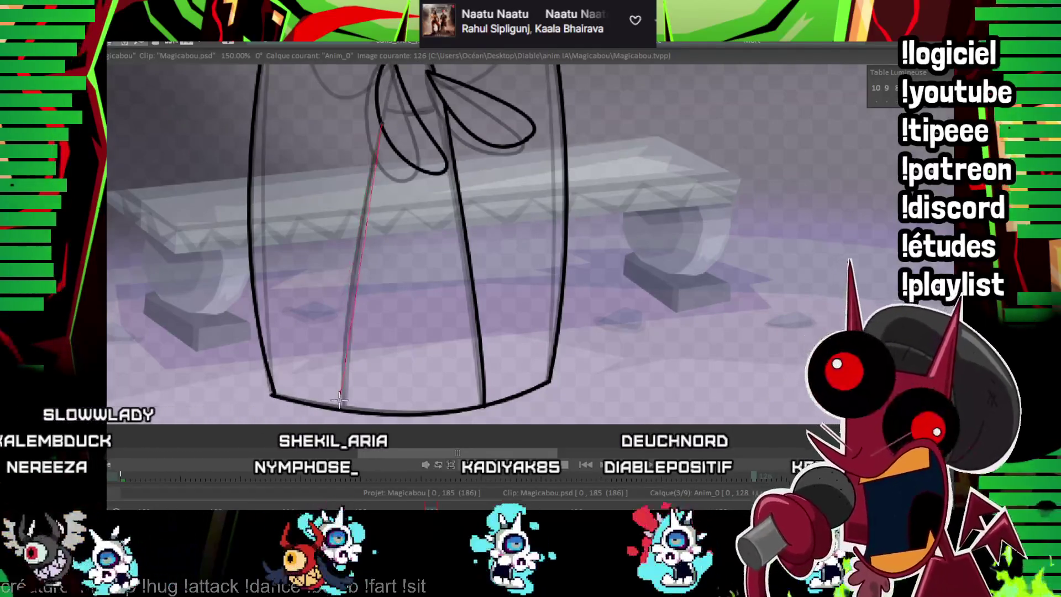
scroll(353, 326, "up", 5)
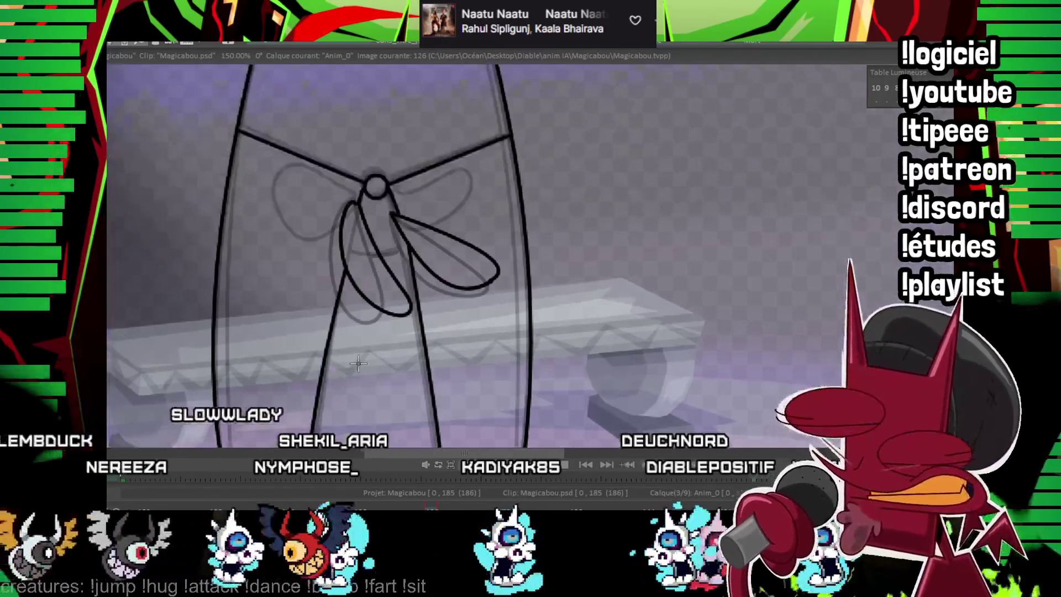
scroll(630, 213, "down", 5)
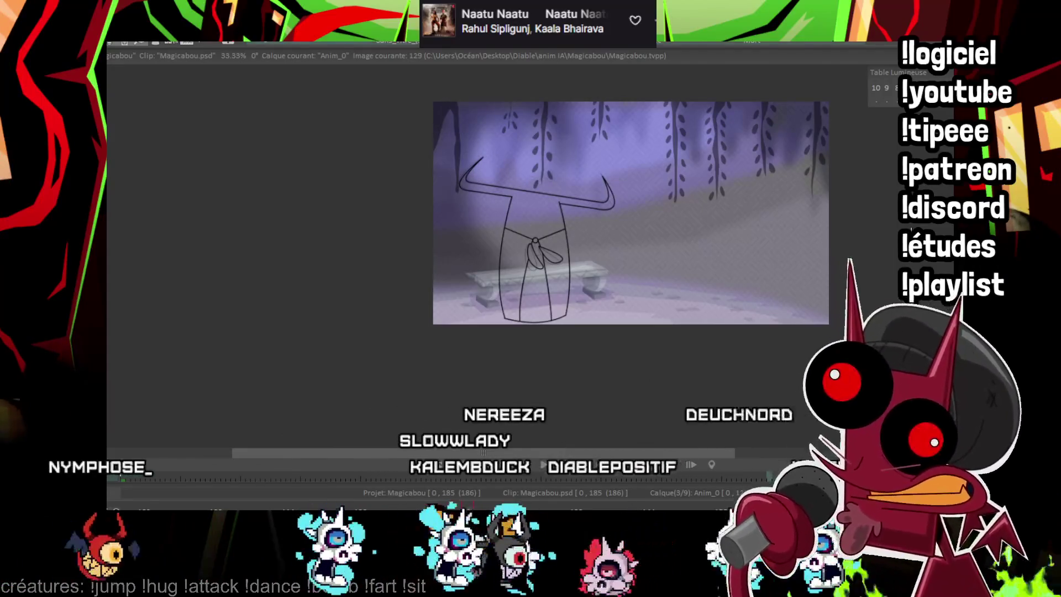
Step: Advance to image 129 and ink the robe's first long straight side
key("Right")
key("Right")
key("Right")
scroll(367, 413, "up", 3)
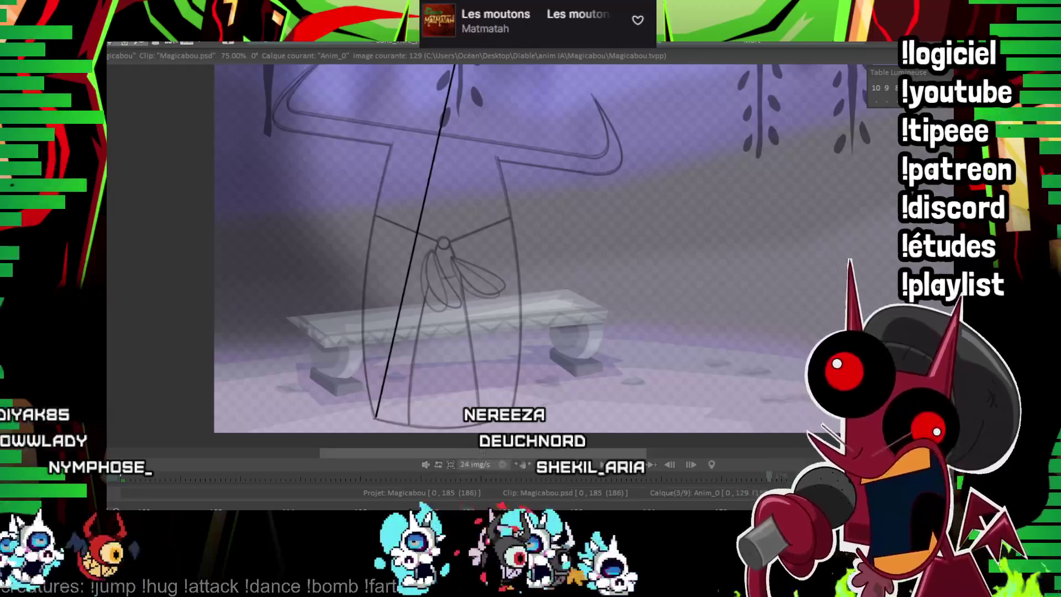
left_click_drag(375, 417, 454, 65)
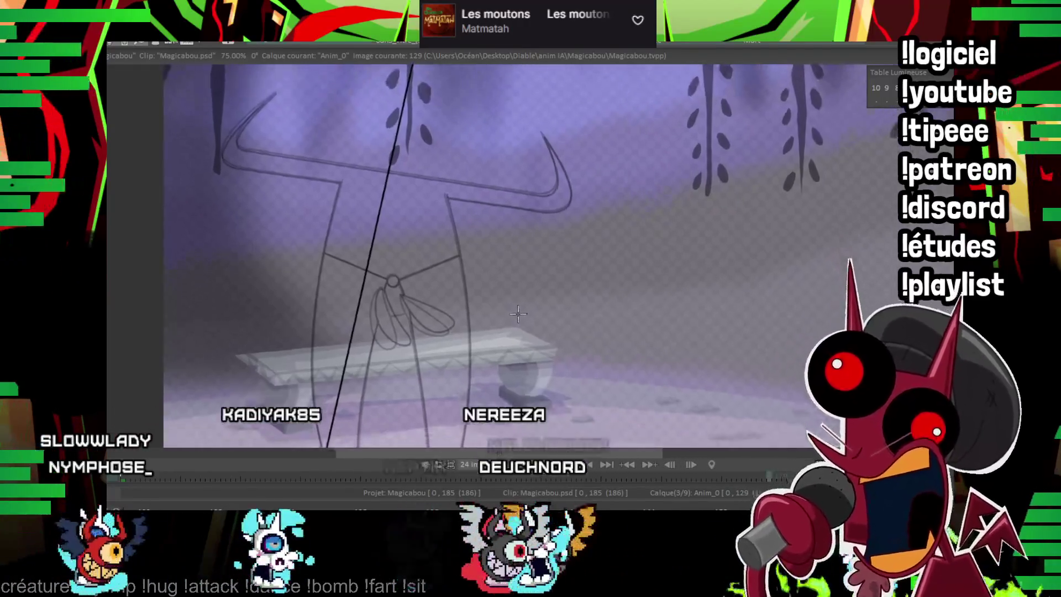
scroll(502, 258, "down", 2)
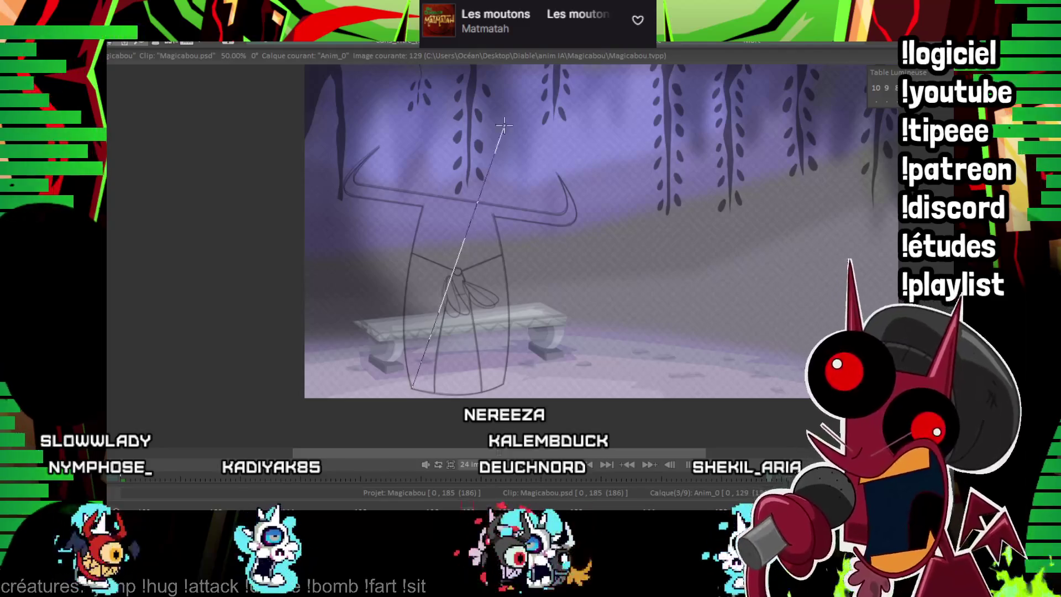
Step: Ink the robe's second long straight side
left_click_drag(490, 102, 488, 102)
left_click_drag(504, 381, 514, 106)
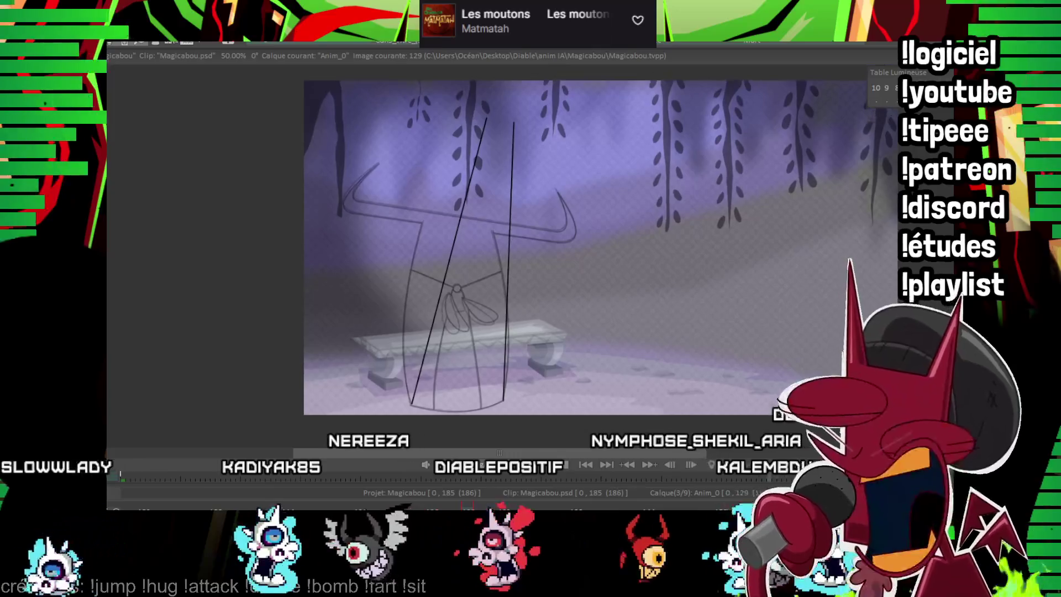
scroll(525, 389, "up", 2)
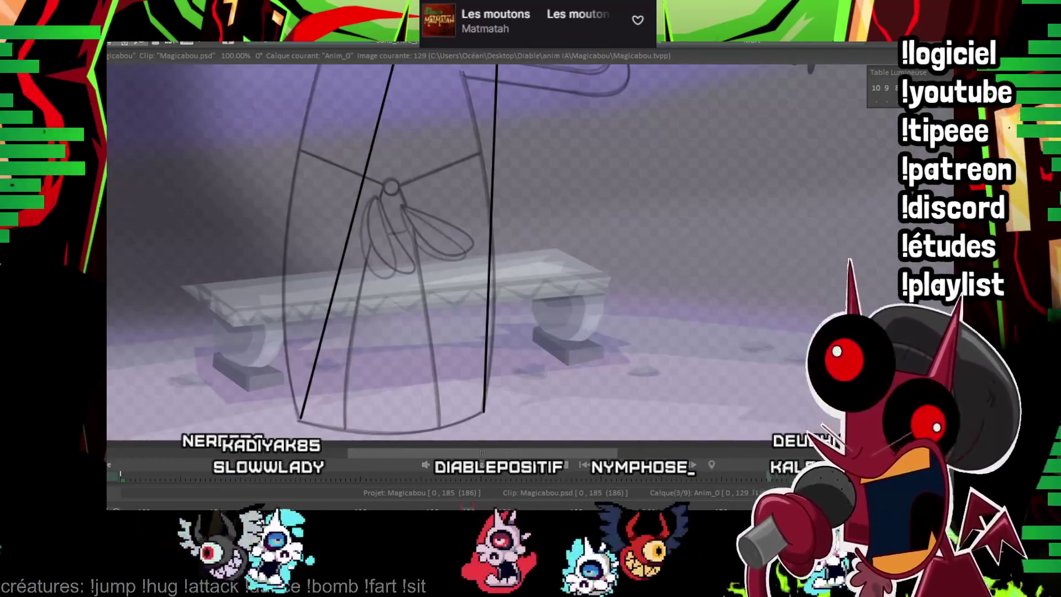
scroll(283, 353, "up", 2)
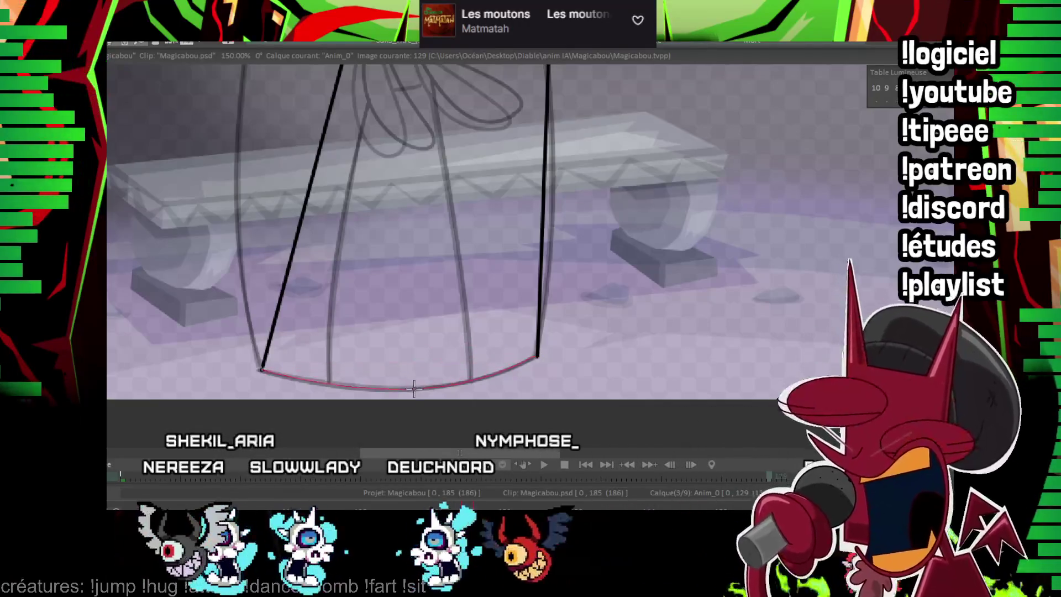
scroll(414, 387, "up", 5)
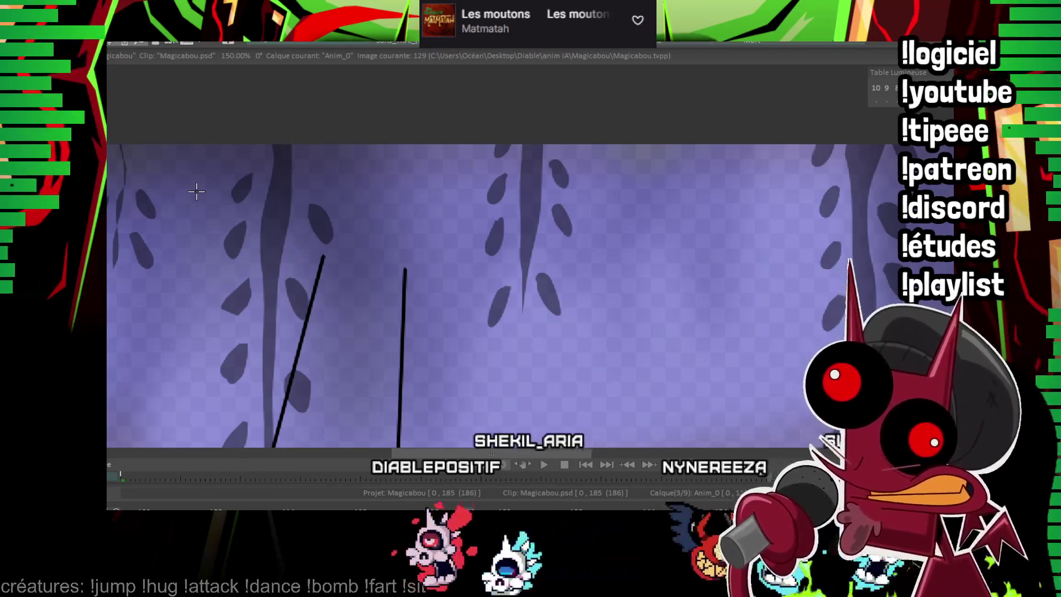
Step: Ink the sleeve's top edge and the parallel lower edge
left_click_drag(284, 198, 299, 220)
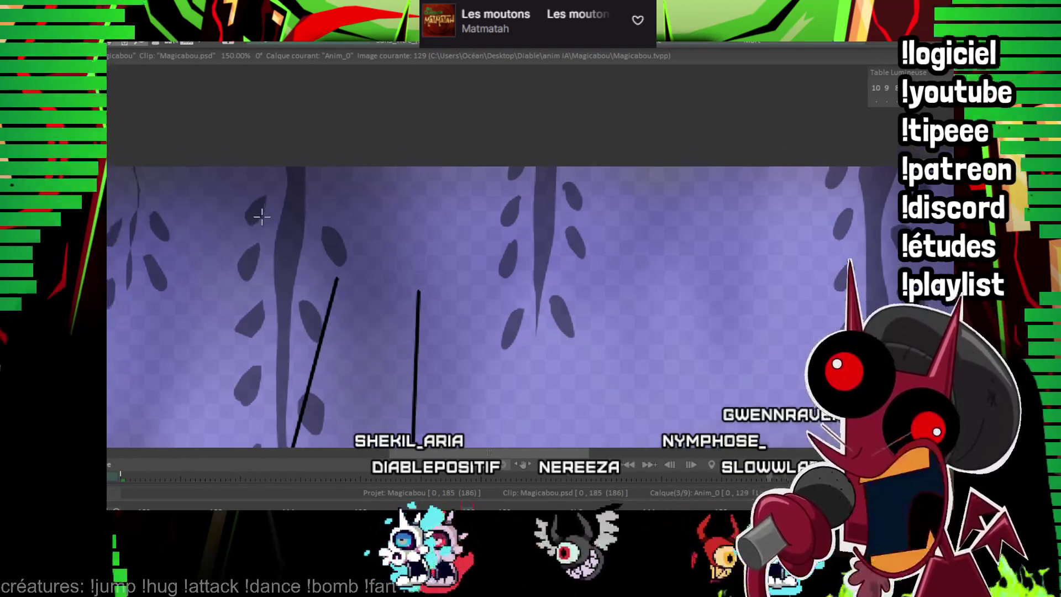
left_click(564, 317)
mouse_move(417, 292)
left_mouse_down()
mouse_move(428, 313)
mouse_move(576, 366)
left_mouse_up()
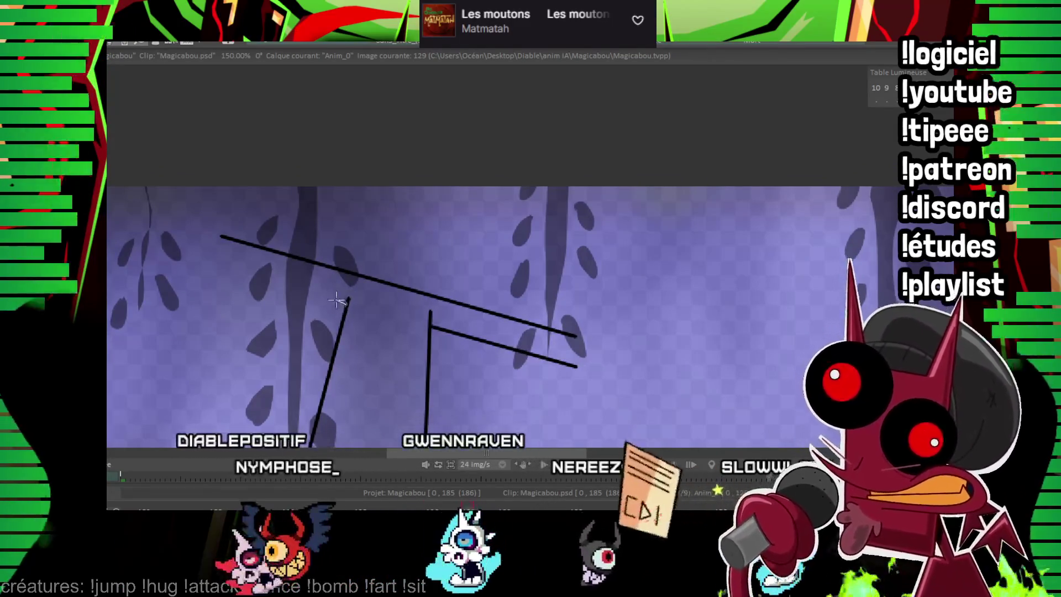
left_click_drag(215, 269, 336, 299)
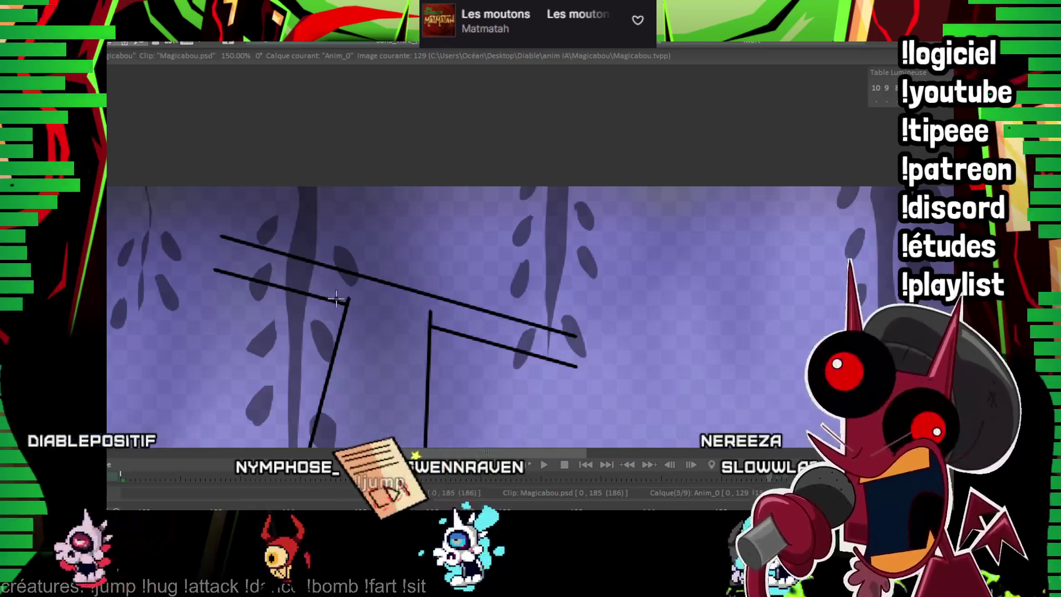
Step: Add upward curls at the sleeve's left and right ends
left_click_drag(223, 237, 260, 139)
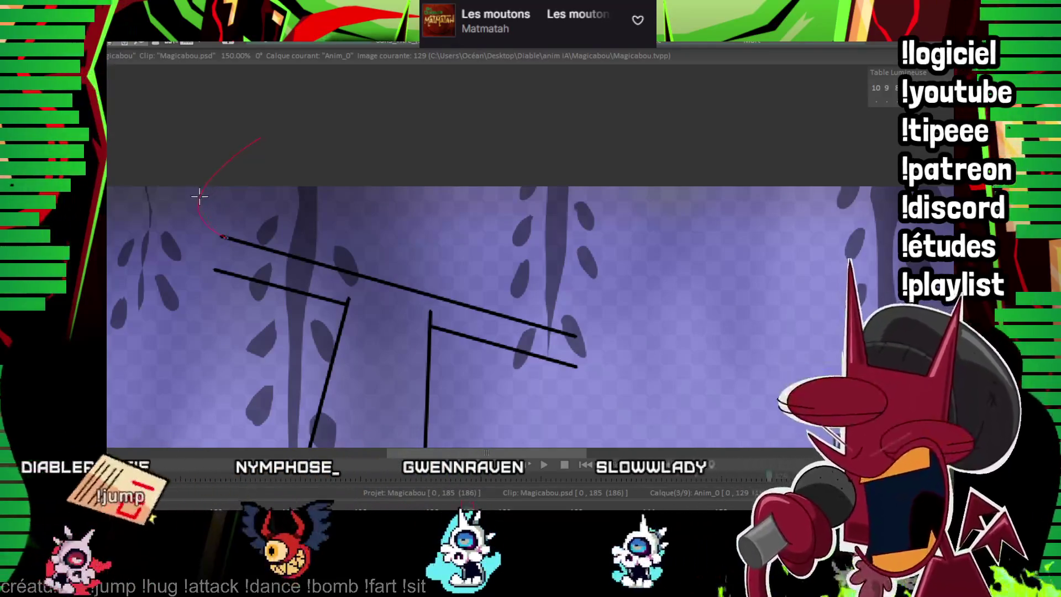
left_click(199, 196)
mouse_move(216, 269)
left_mouse_down()
mouse_move(239, 121)
mouse_move(250, 116)
left_mouse_up()
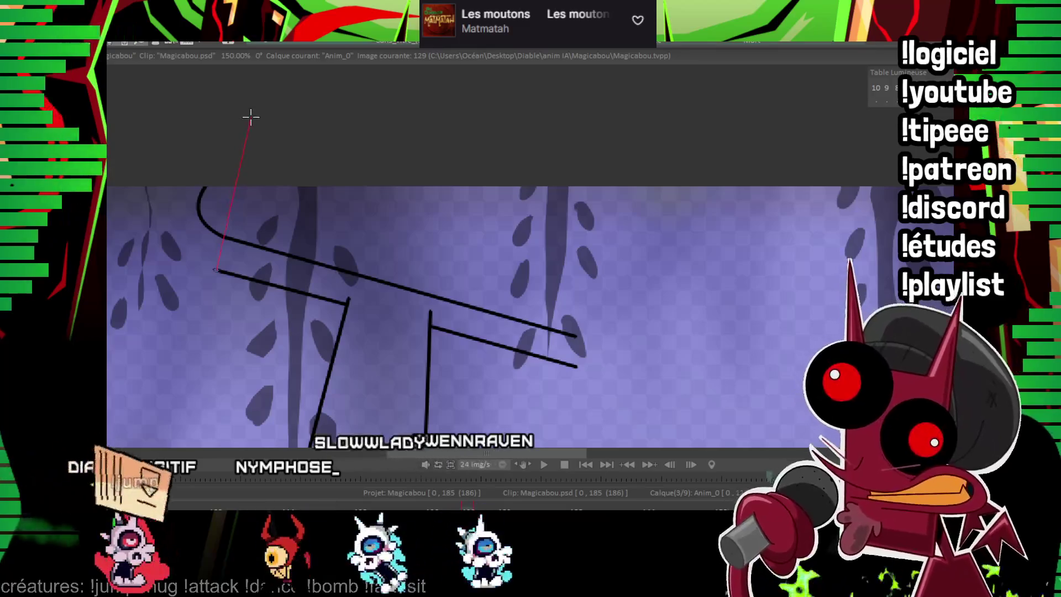
key("Escape")
left_click_drag(570, 323, 475, 292)
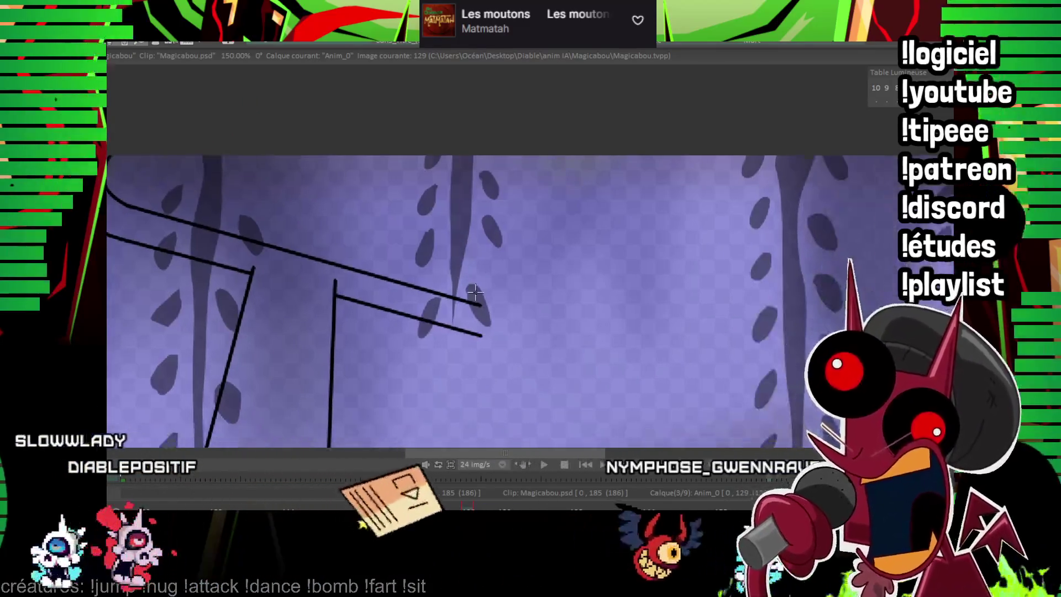
left_click(545, 162)
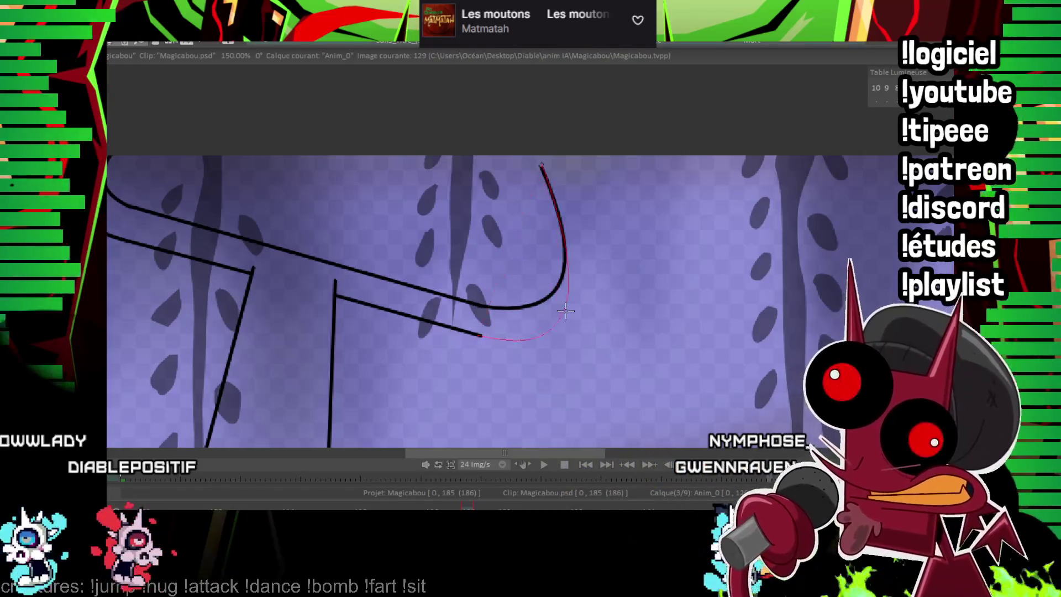
left_click(582, 316)
scroll(582, 316, "down", 5)
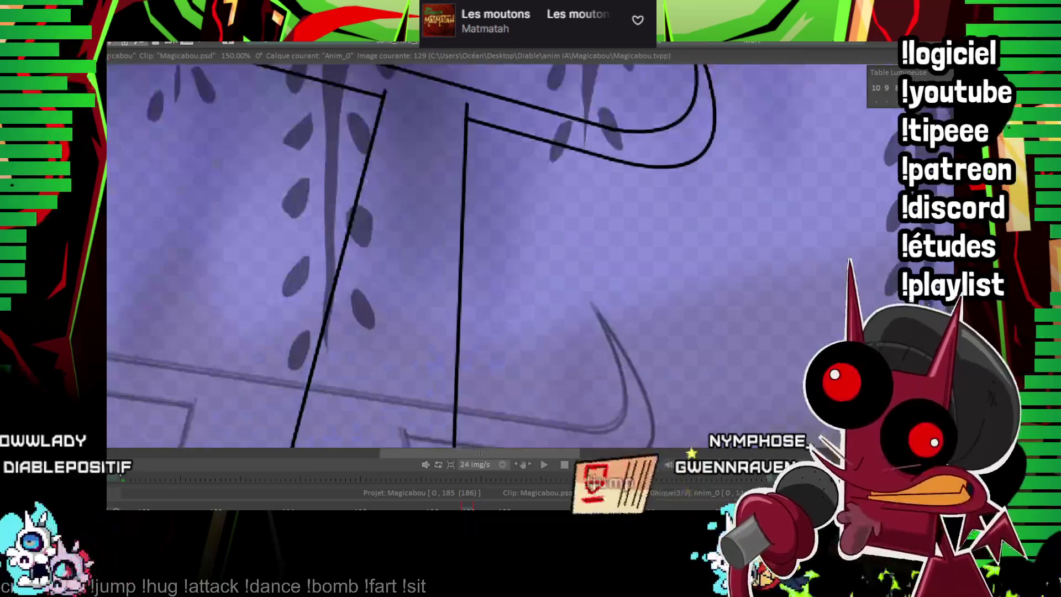
scroll(541, 273, "up", 3)
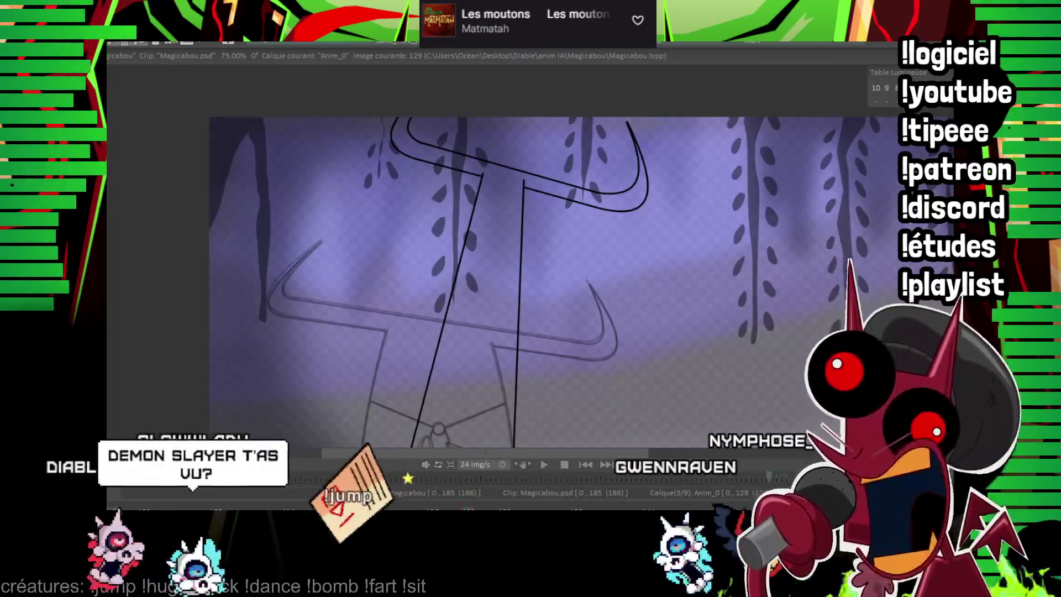
Step: Ink the two curved ribbon strokes hanging from the collar toward the waist knot
scroll(542, 273, "up", 2)
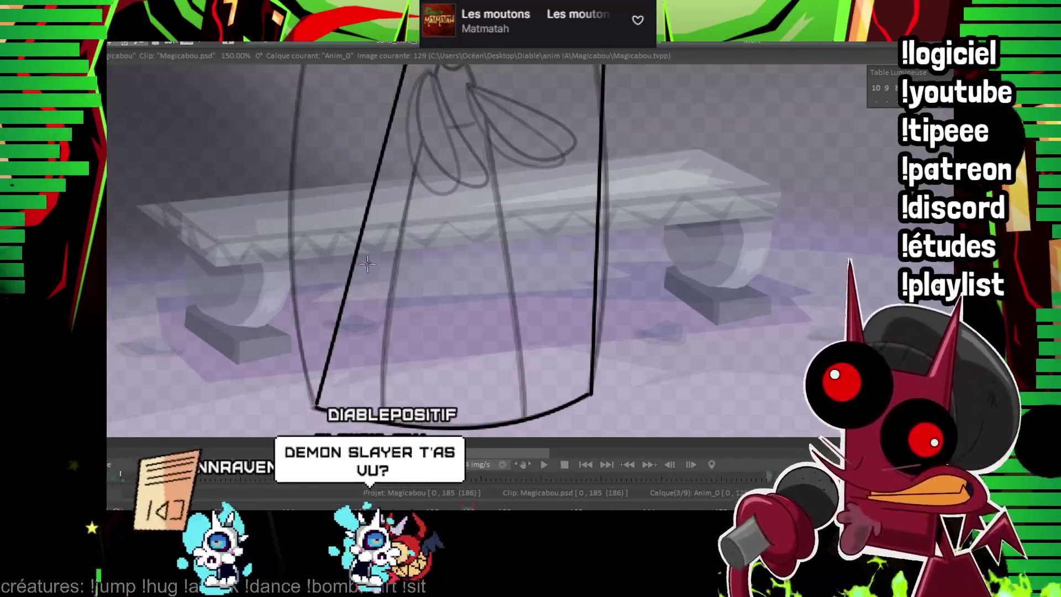
scroll(315, 408, "down", 2)
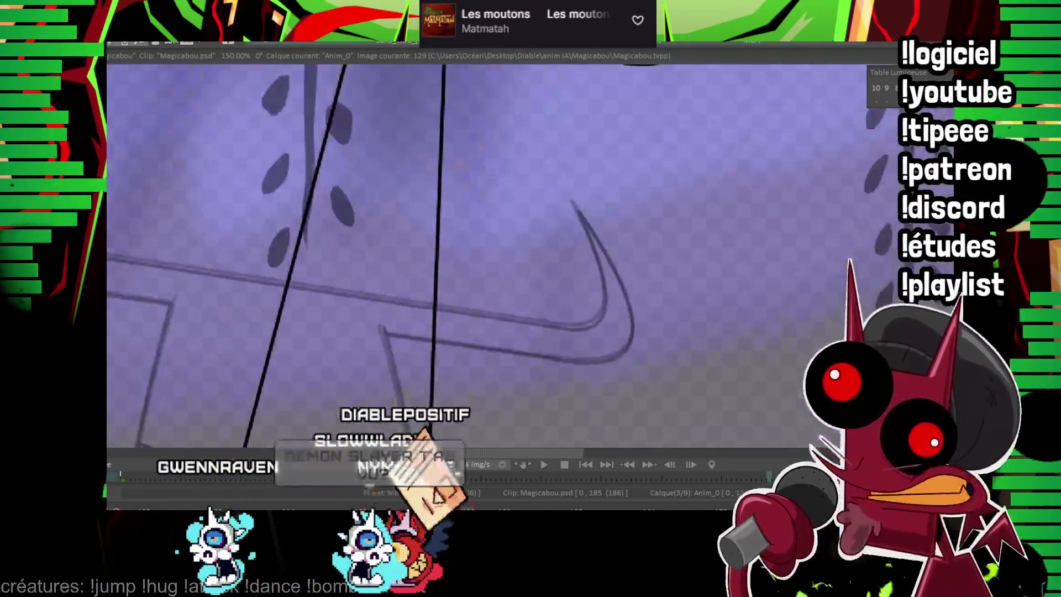
scroll(486, 255, "down", 1)
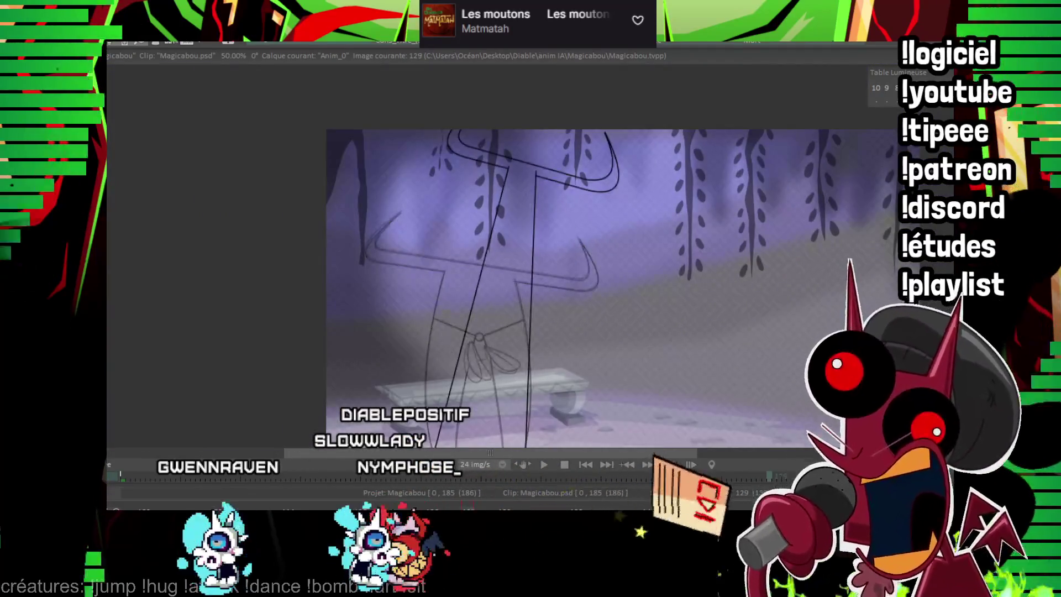
scroll(581, 307, "up", 2)
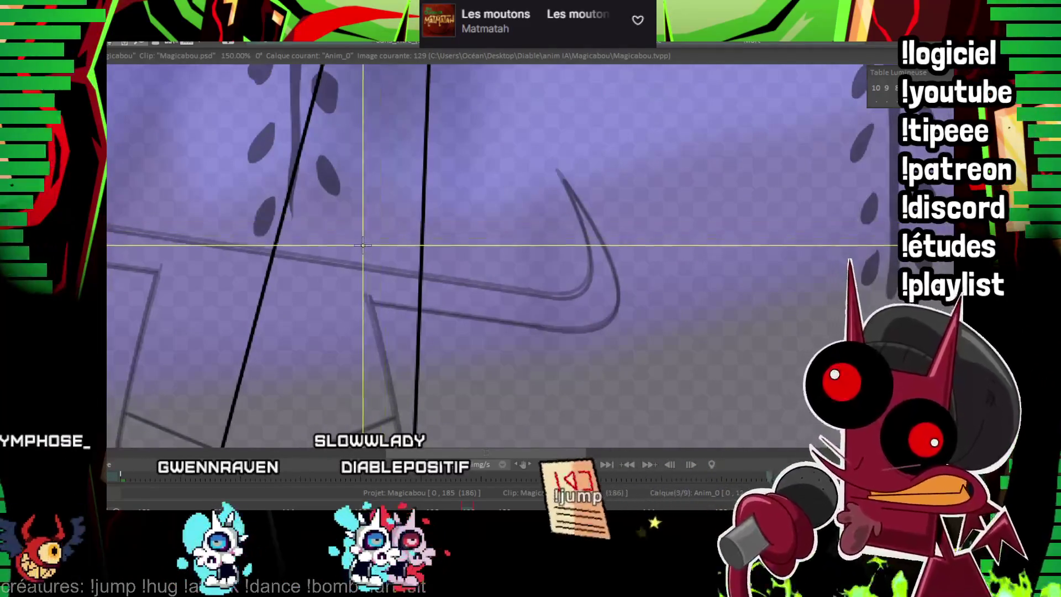
left_click_drag(380, 252, 388, 167)
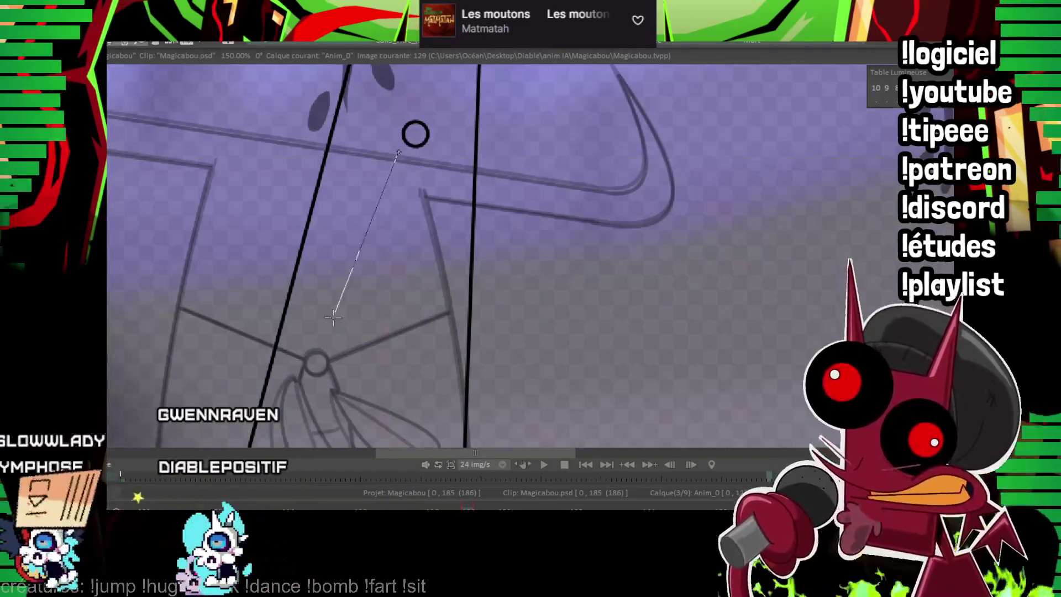
left_click_drag(333, 316, 324, 363)
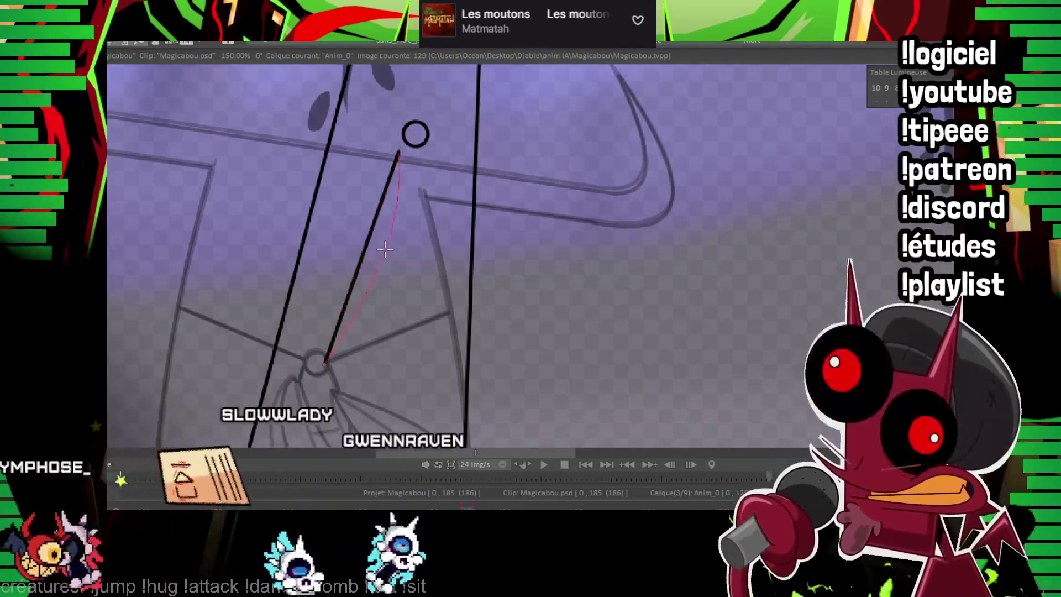
left_click(389, 160)
mouse_move(408, 151)
left_mouse_down()
mouse_move(376, 112)
mouse_move(363, 342)
left_mouse_up()
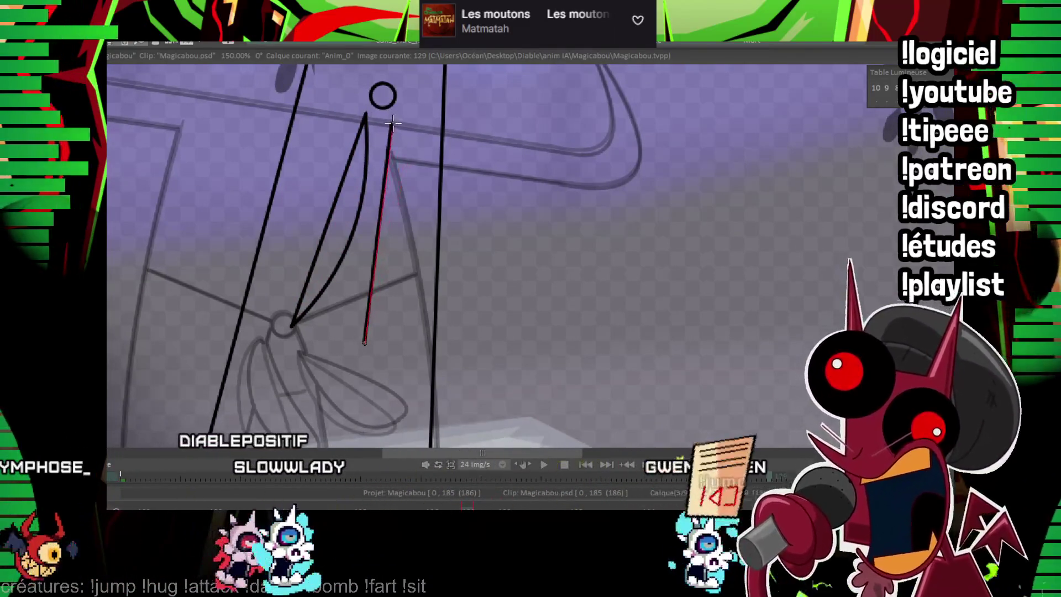
left_click(397, 256)
Step: Draw a line linking the waist circle to the robe's side line
scroll(387, 243, "up", 5)
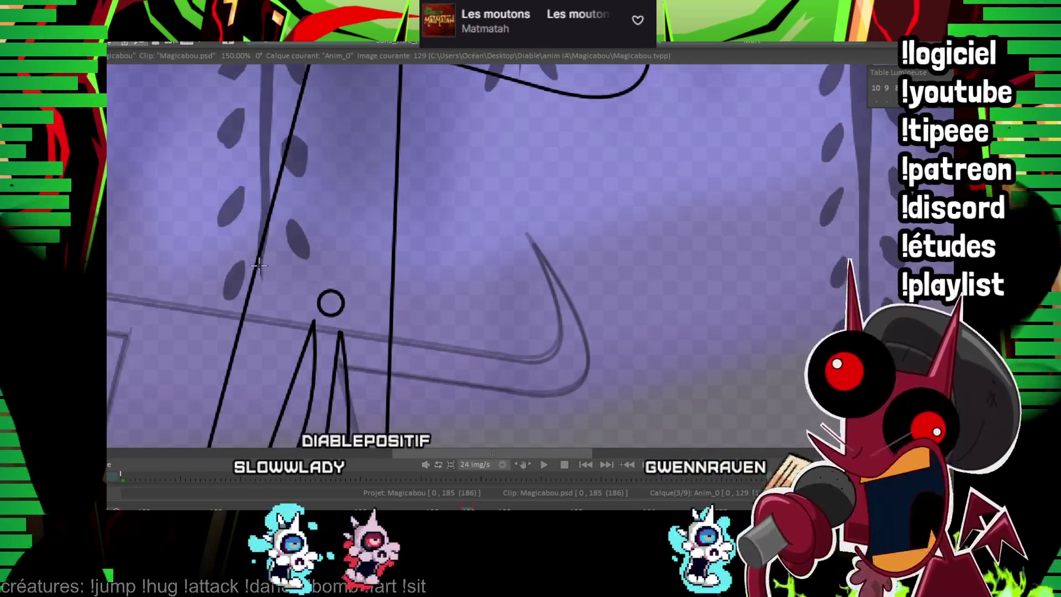
left_click_drag(344, 298, 392, 273)
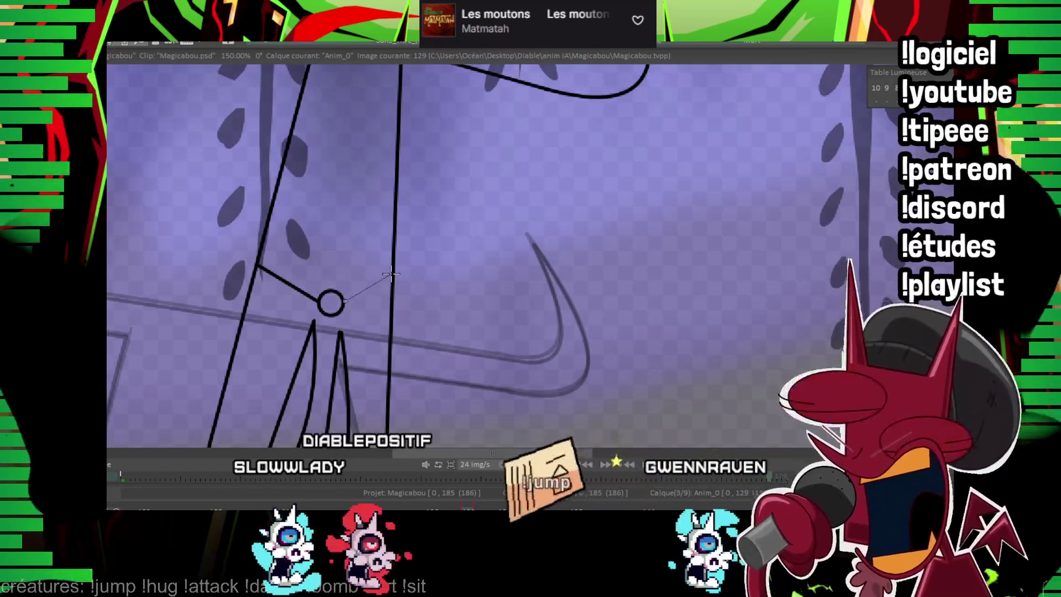
scroll(495, 301, "down", 5)
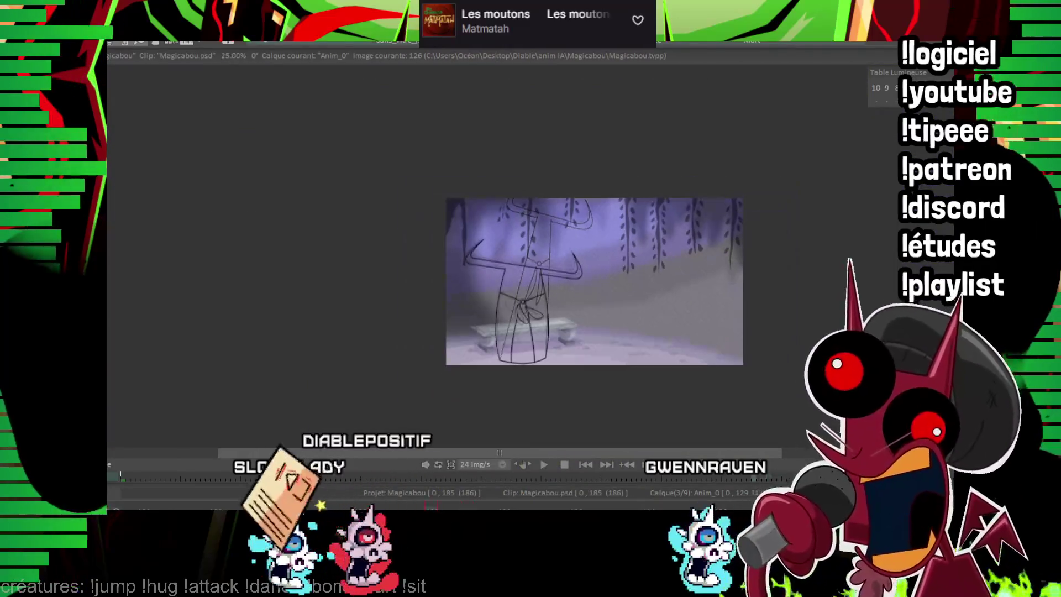
scroll(495, 300, "up", 4)
scroll(495, 300, "down", 4)
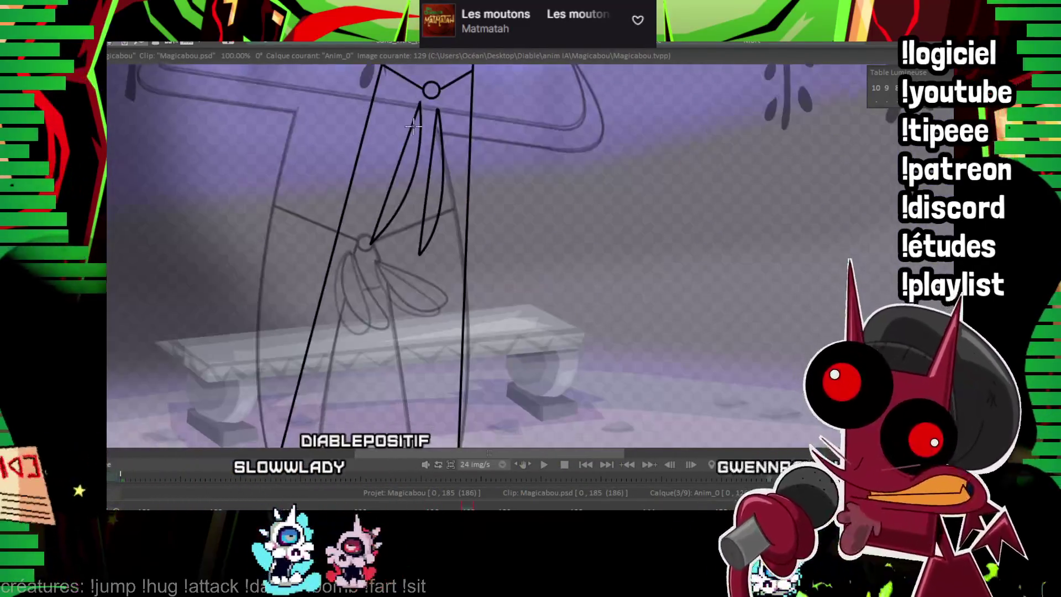
scroll(423, 105, "down", 1)
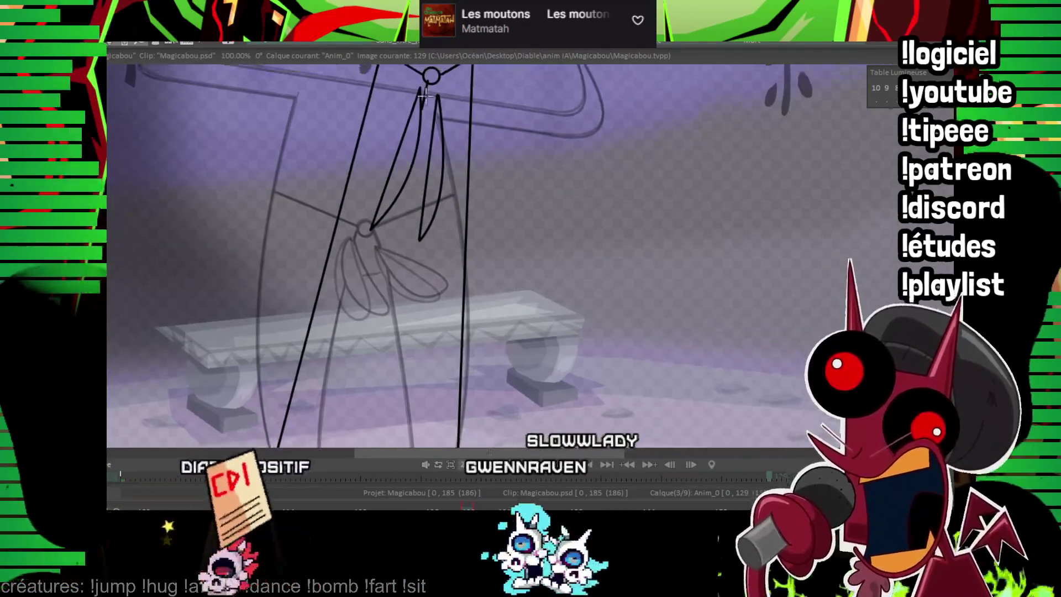
scroll(422, 110, "down", 2)
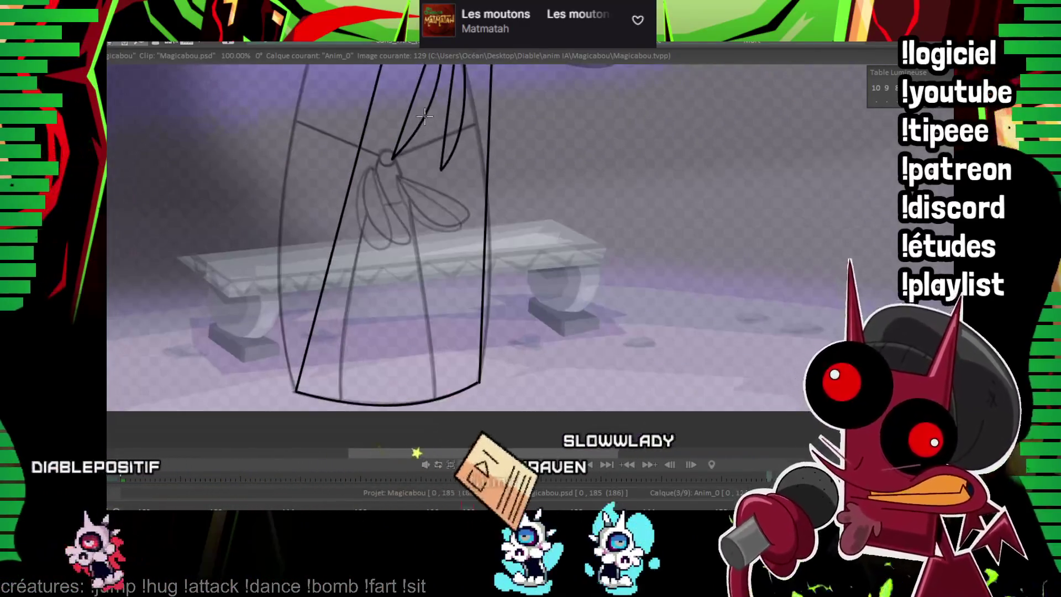
Step: Draw a straight line down the robe's lower body
left_click_drag(425, 113, 350, 402)
scroll(397, 286, "up", 3)
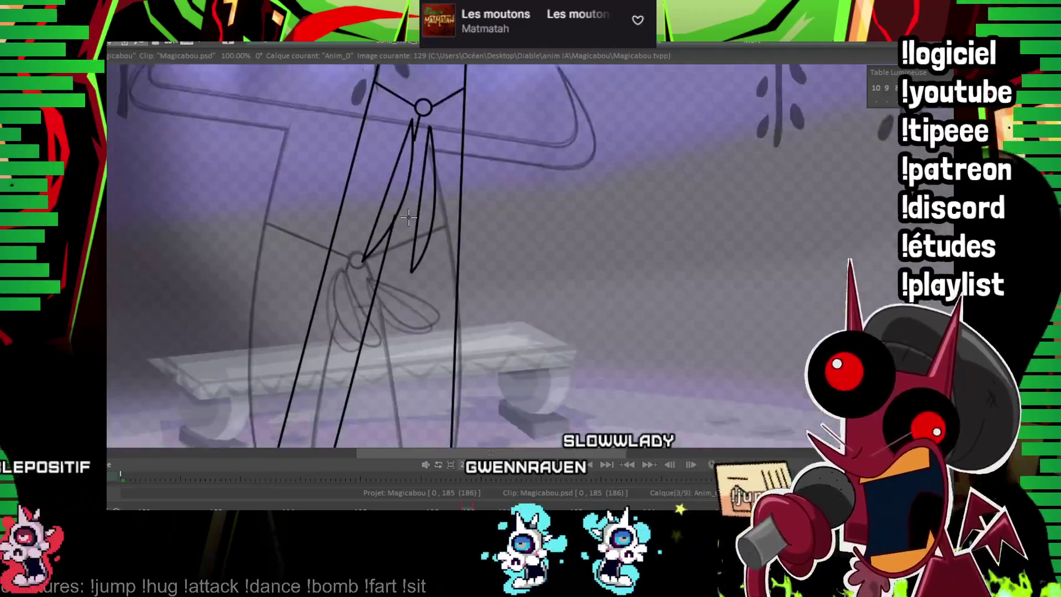
scroll(430, 203, "up", 5)
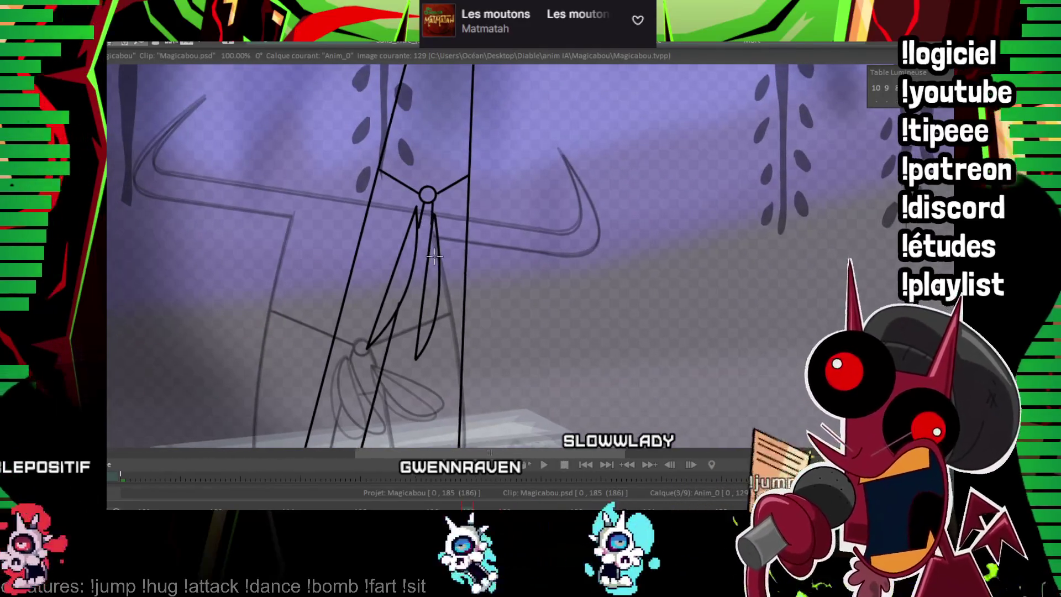
scroll(280, 191, "down", 2)
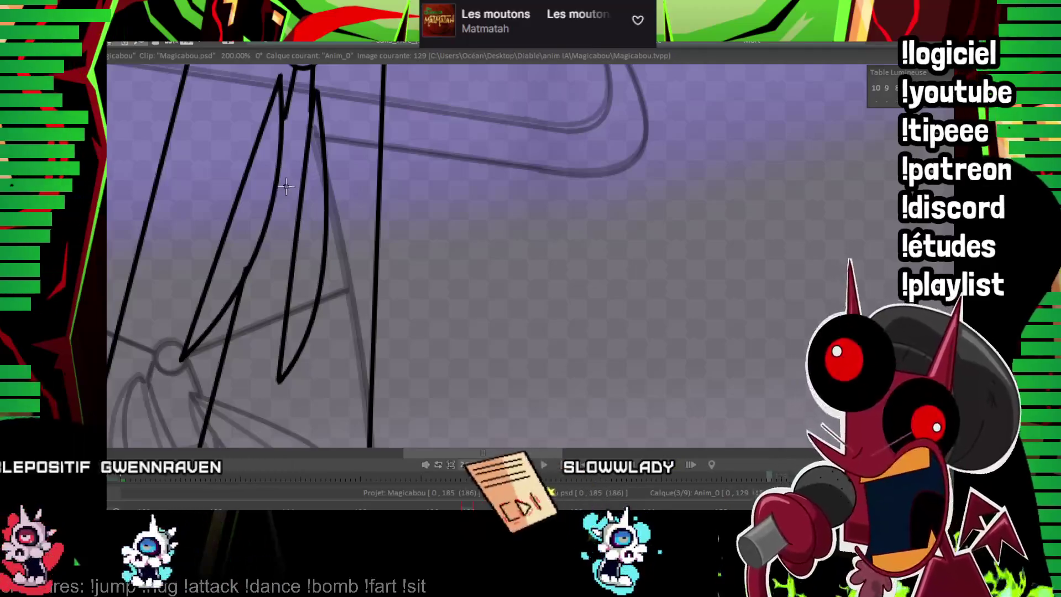
scroll(475, 118, "down", 5)
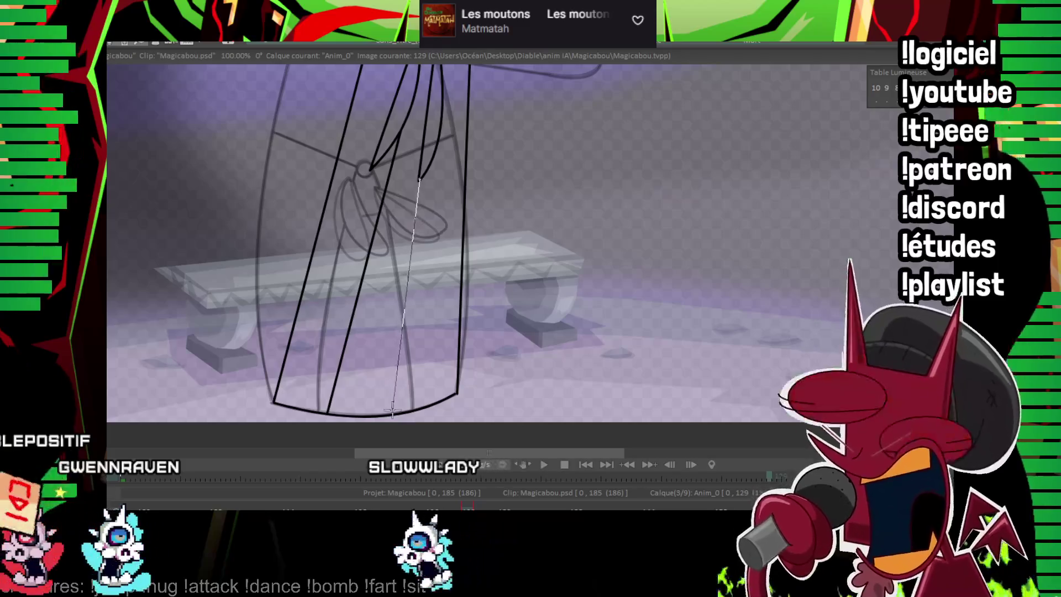
scroll(456, 256, "up", 6)
scroll(456, 256, "down", 2)
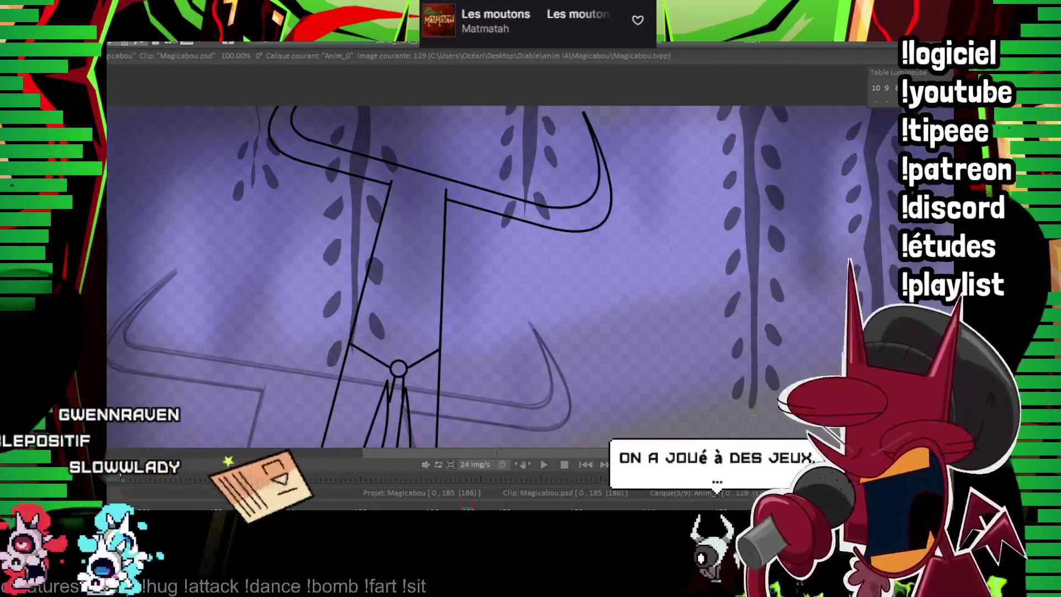
scroll(501, 343, "down", 2)
Step: On image 131, draw a long diagonal line near the bench, then undo it
key("Right")
key("Right")
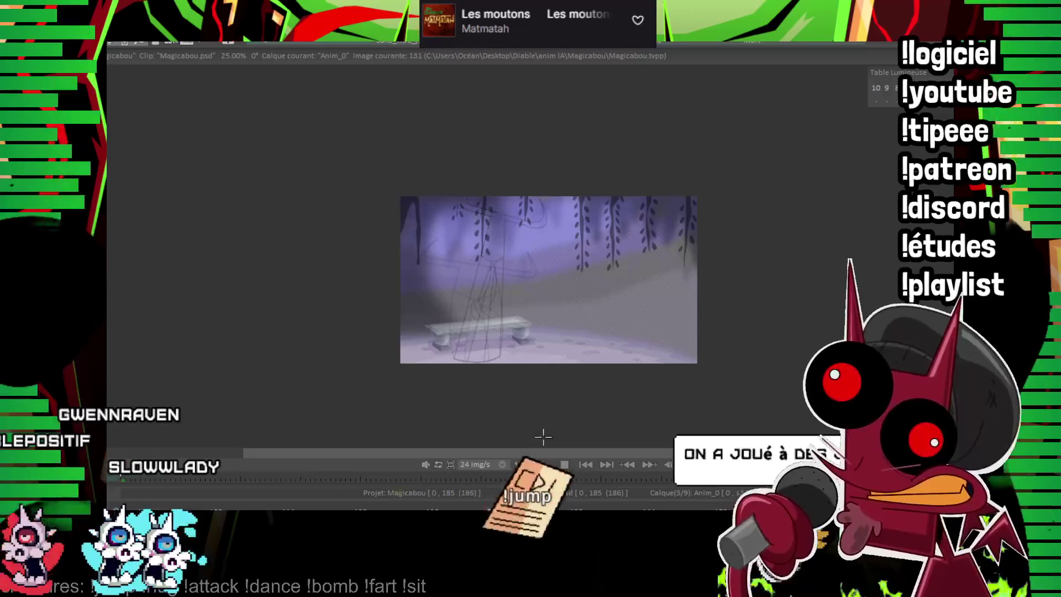
scroll(488, 246, "up", 1)
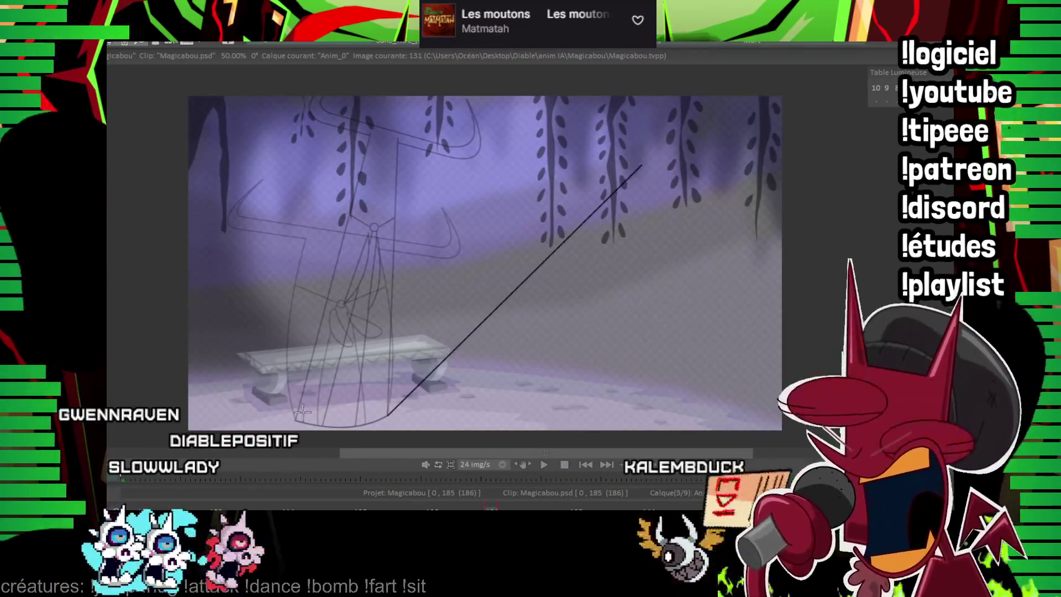
left_click_drag(297, 419, 442, 117)
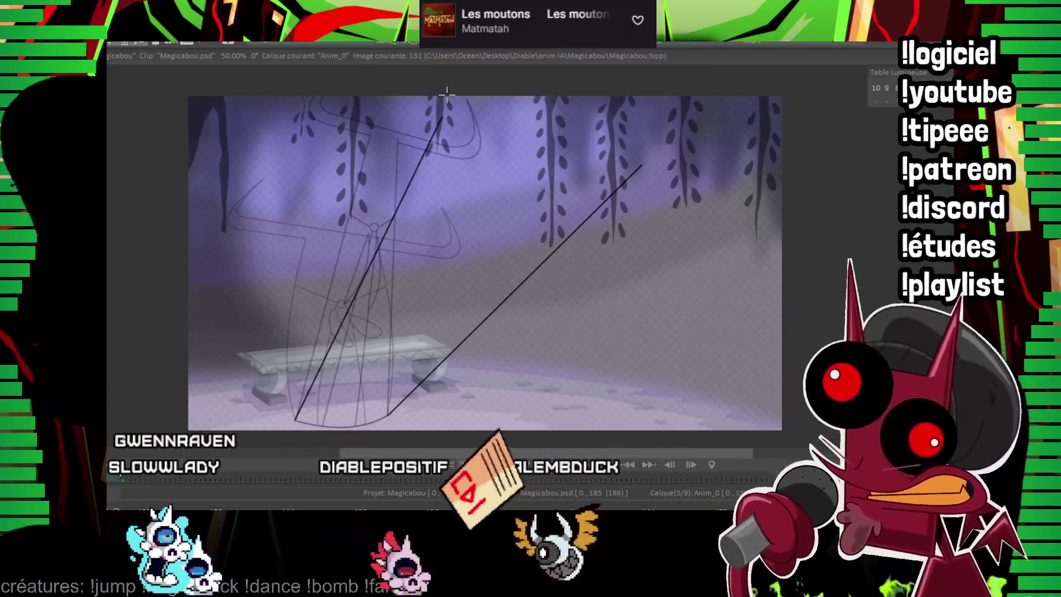
key("ctrl+z")
key("ctrl+z")
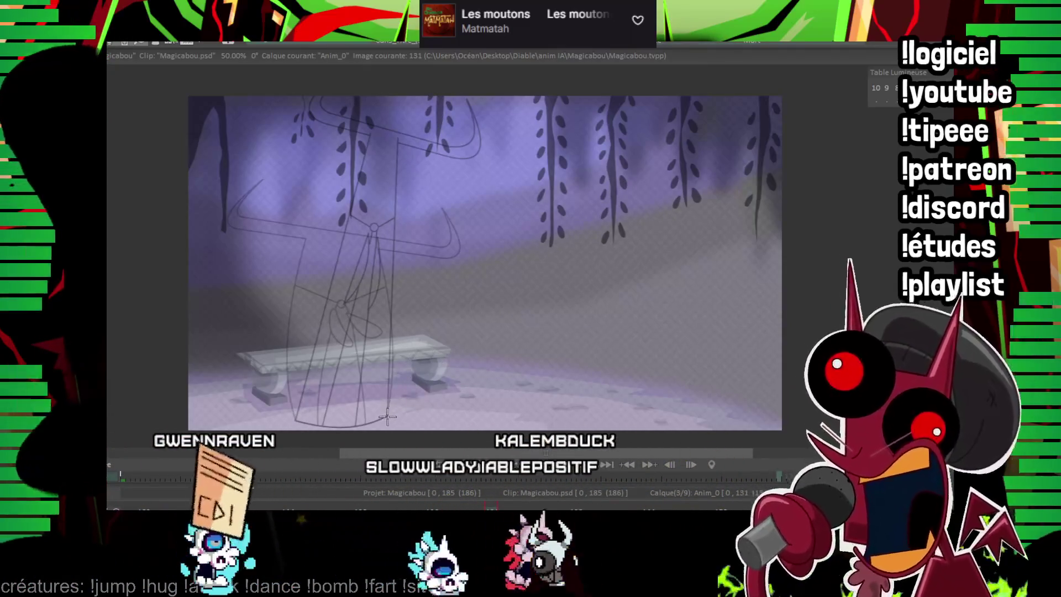
Step: Ink a small arch rising from the bench and a large arc across the trees
left_click_drag(388, 417, 531, 419)
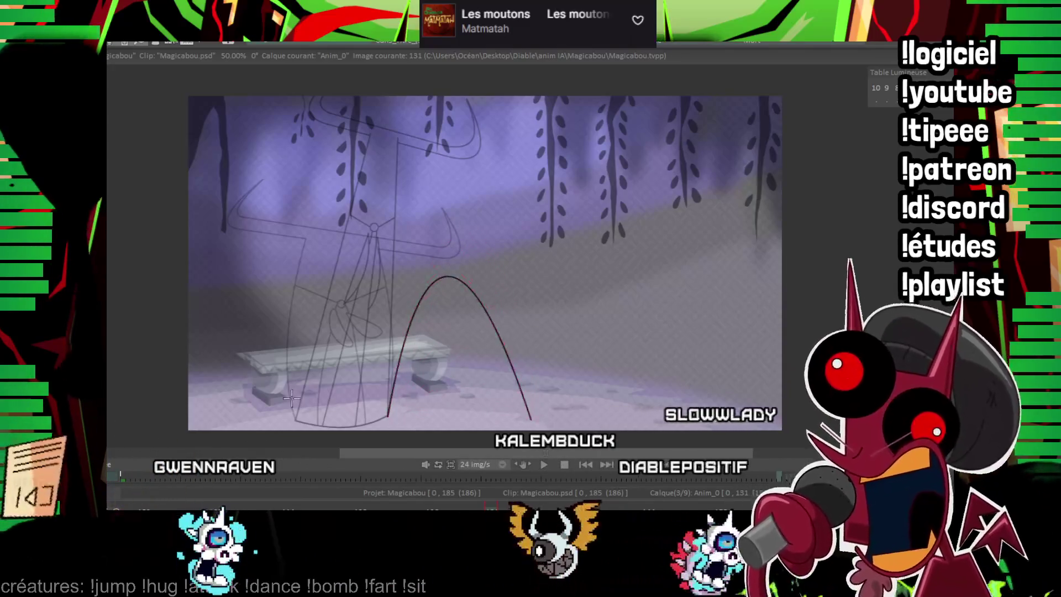
left_click_drag(292, 397, 746, 282)
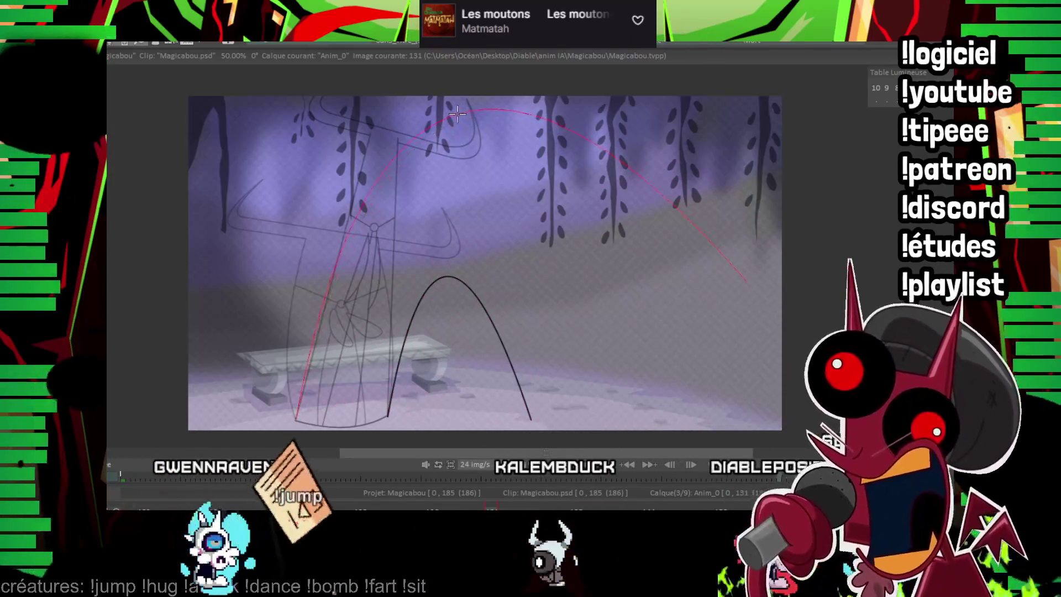
left_click_drag(457, 114, 458, 110)
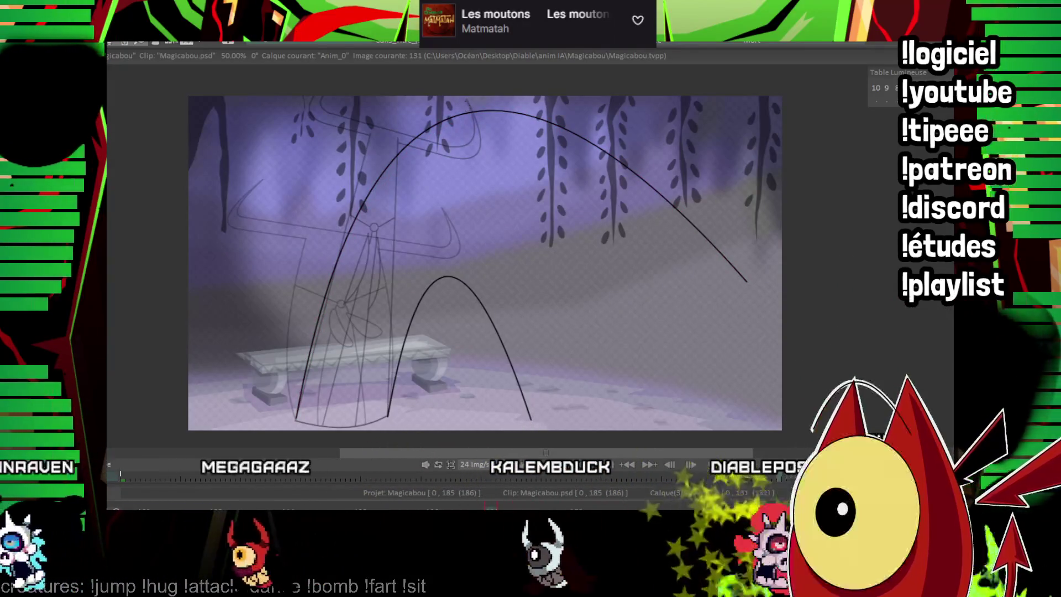
scroll(409, 288, "up", 2)
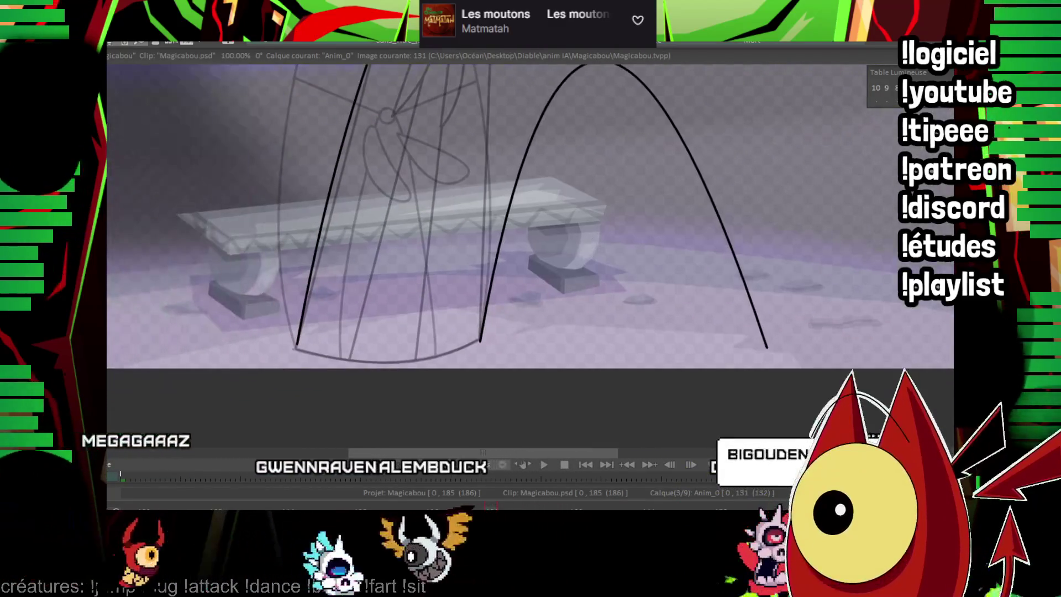
scroll(201, 225, "up", 2)
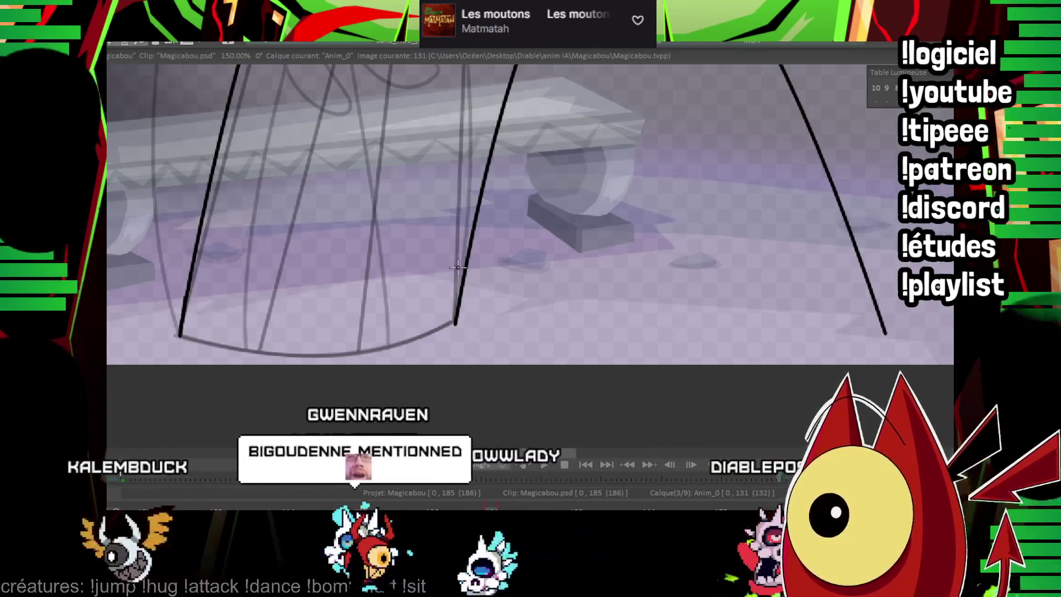
Step: Ink the robe's hem from its bottom-left point to the big arch's right end
mouse_move(180, 336)
left_mouse_down()
mouse_move(438, 302)
mouse_move(455, 322)
left_mouse_up()
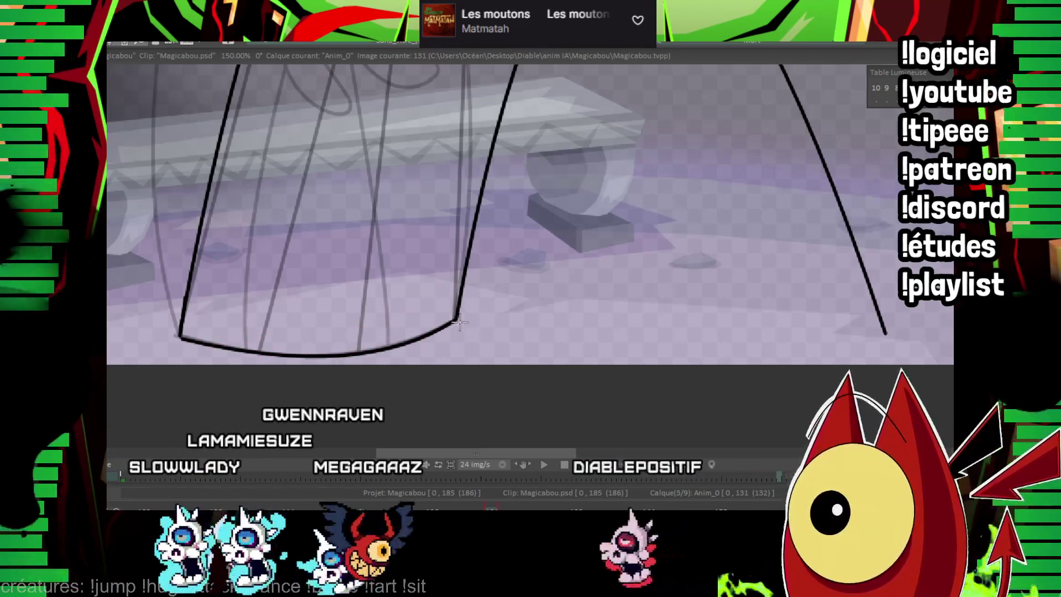
scroll(707, 224, "down", 3)
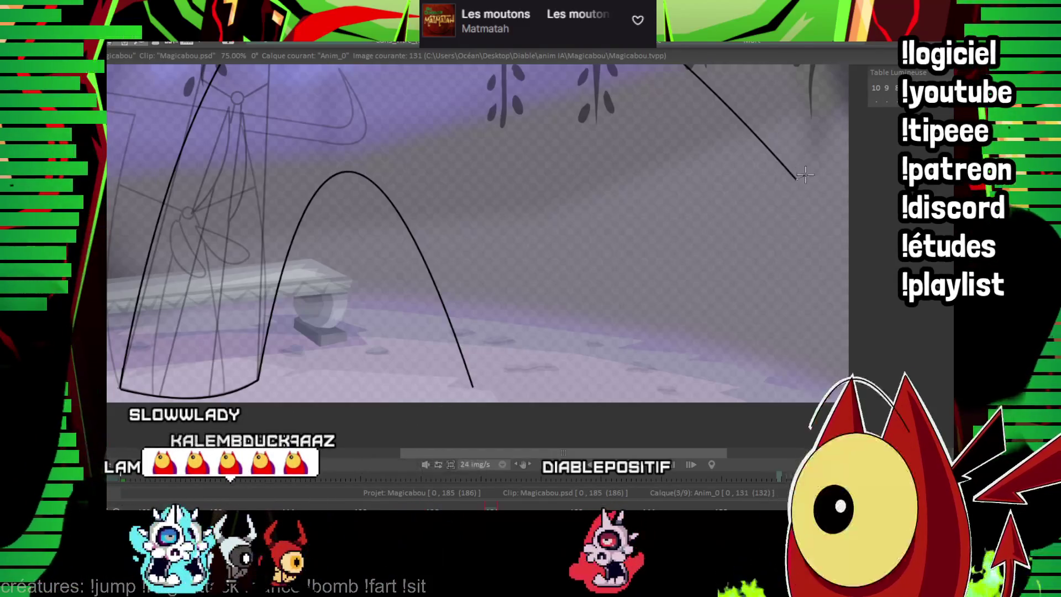
left_click(431, 420)
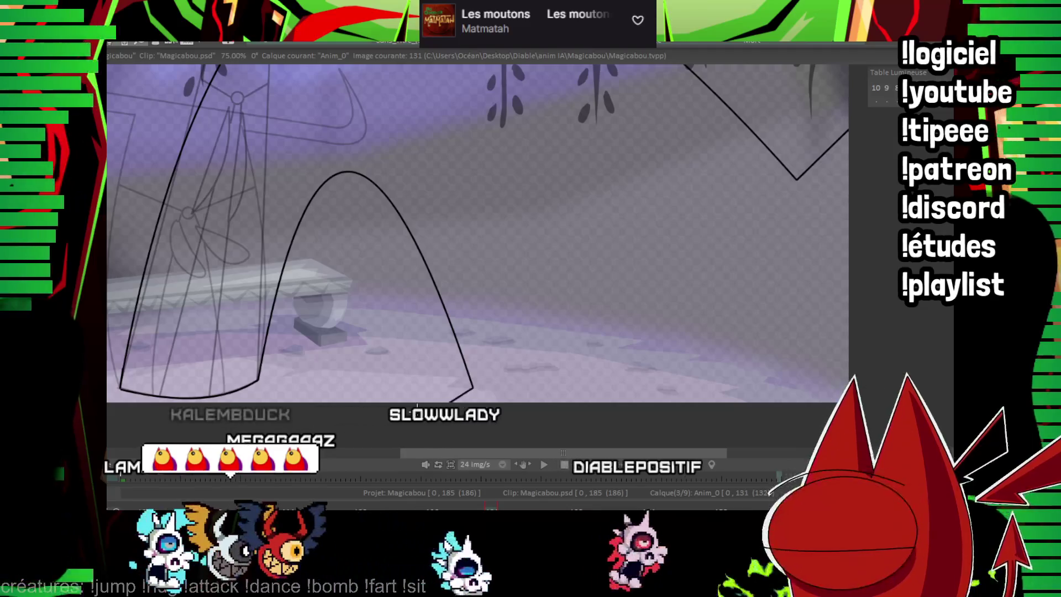
scroll(651, 241, "up", 5)
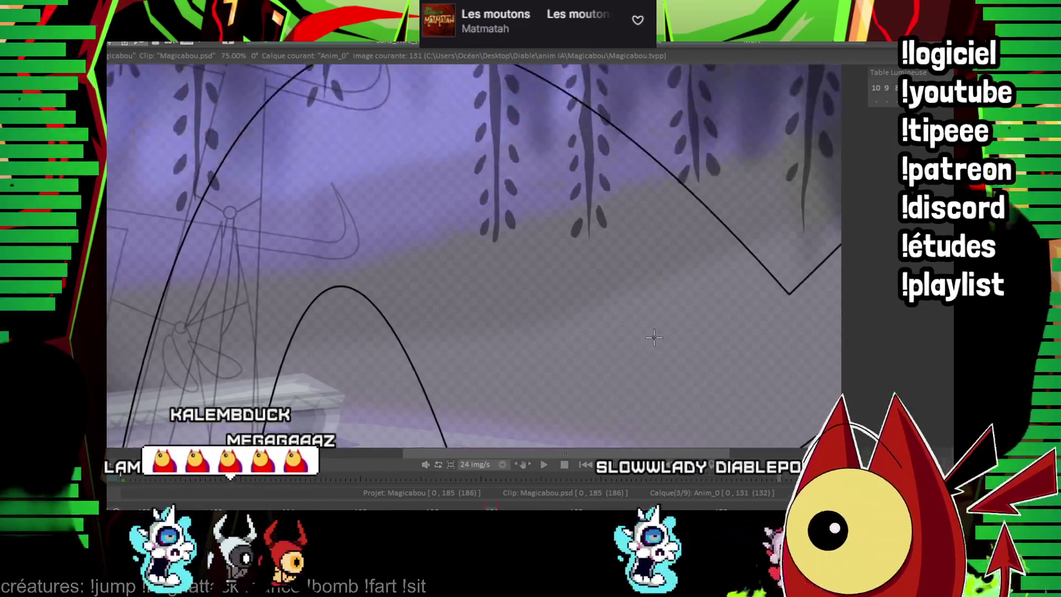
scroll(447, 299, "down", 2)
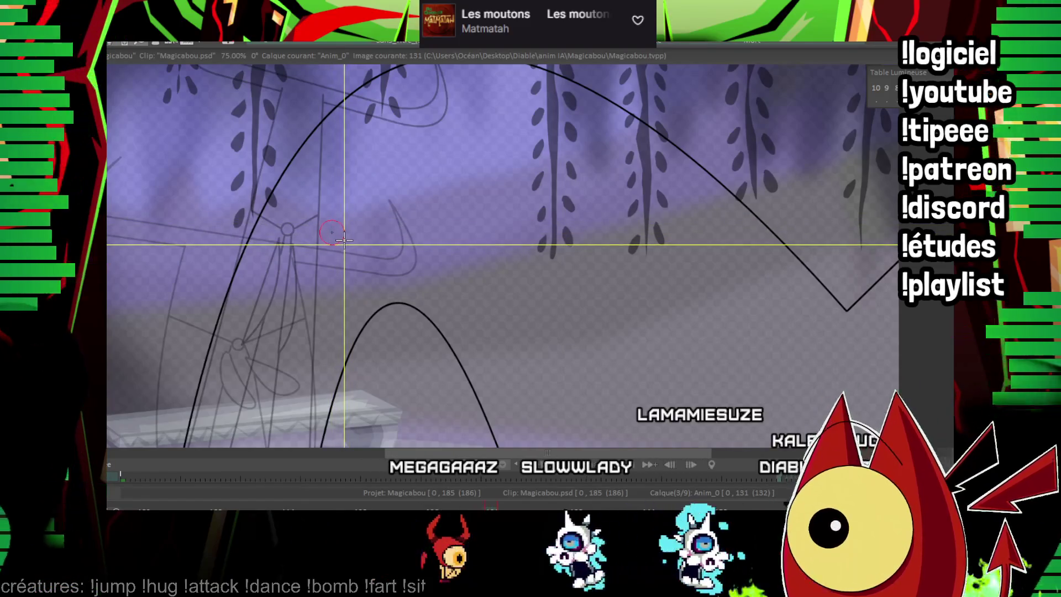
Step: Compare with image 129, then ink a curved fold from the neck circle to the hem
mouse_move(411, 303)
left_mouse_down()
mouse_move(427, 182)
mouse_move(422, 301)
left_mouse_up()
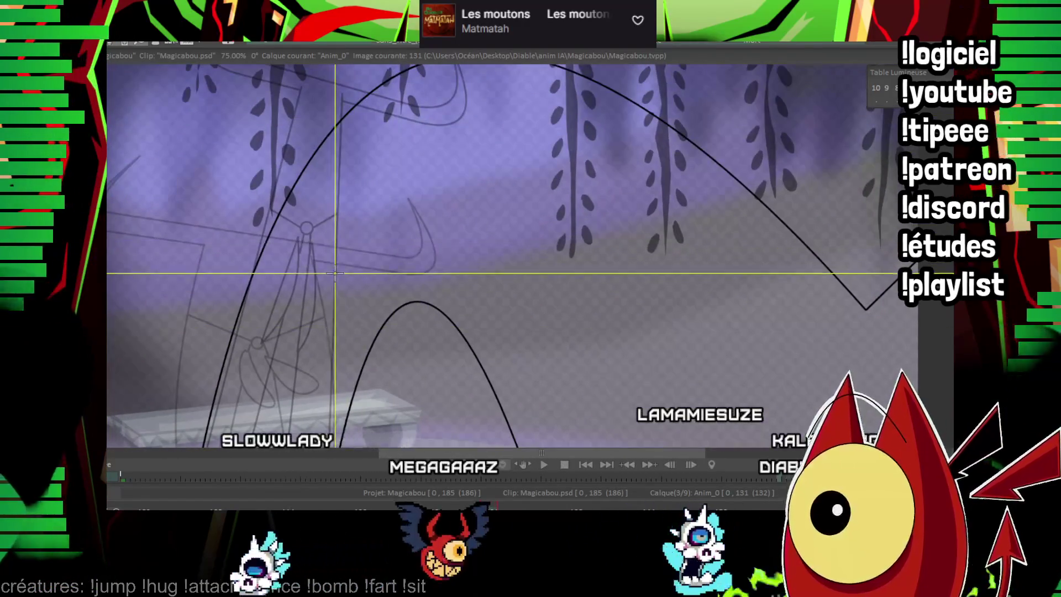
left_click_drag(374, 238, 452, 281)
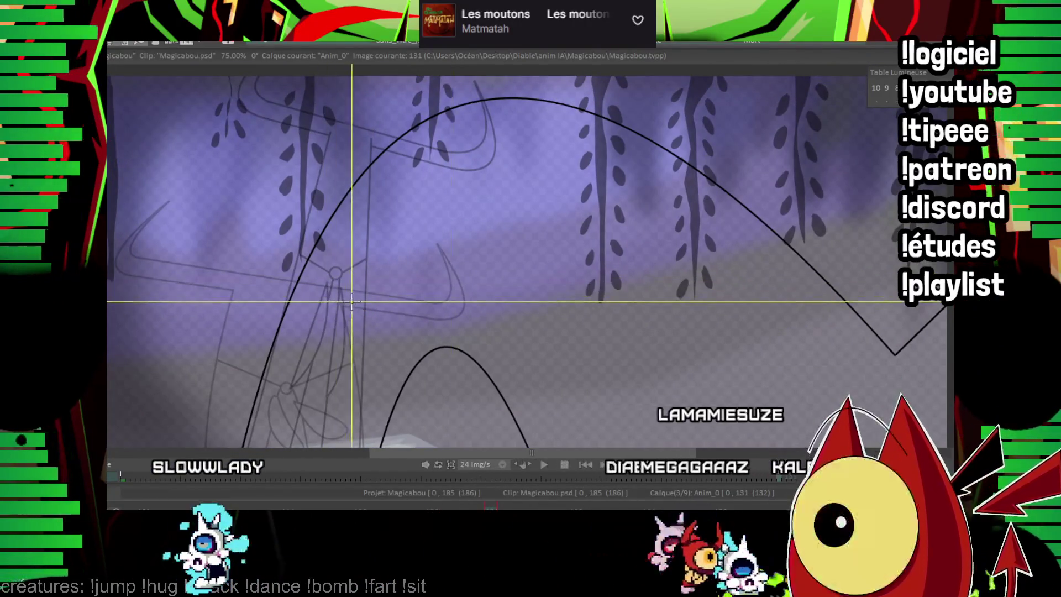
scroll(359, 301, "down", 3)
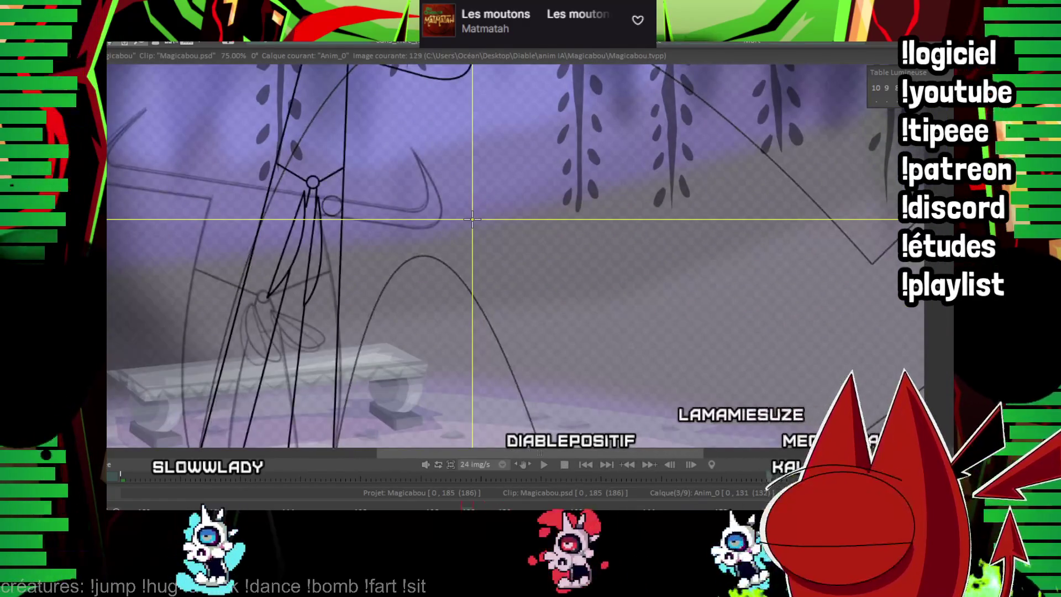
scroll(470, 277, "up", 2)
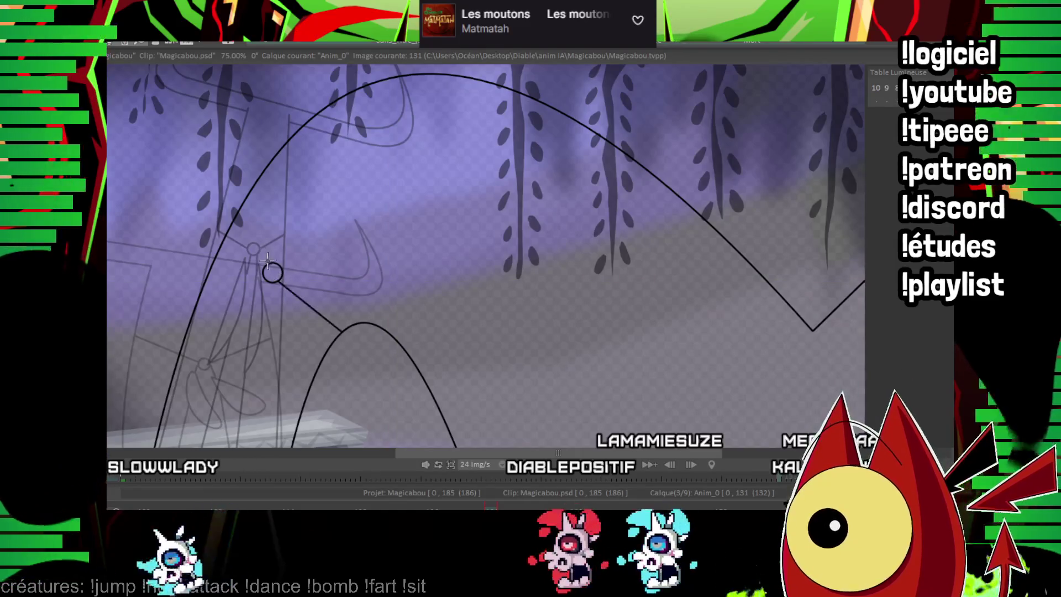
key("Left")
key("Left")
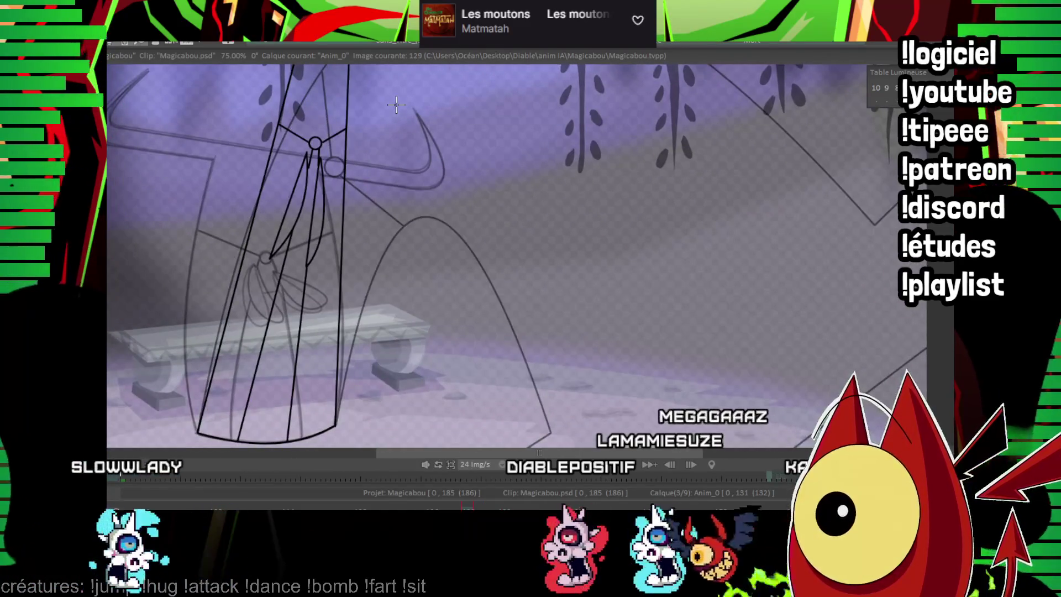
key("Right")
key("Right")
left_click_drag(330, 178, 288, 439)
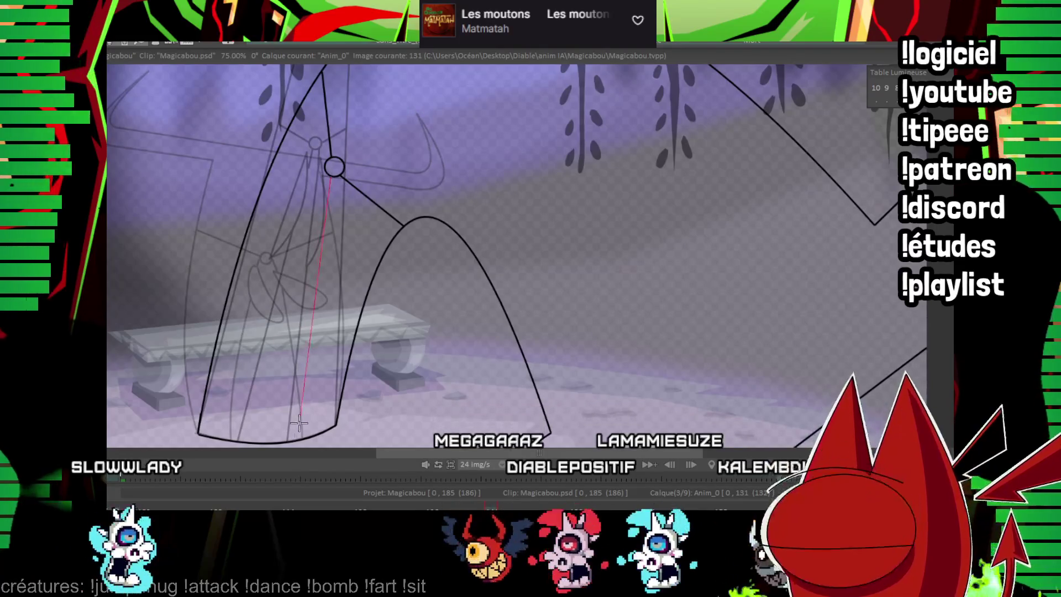
key("ctrl+z")
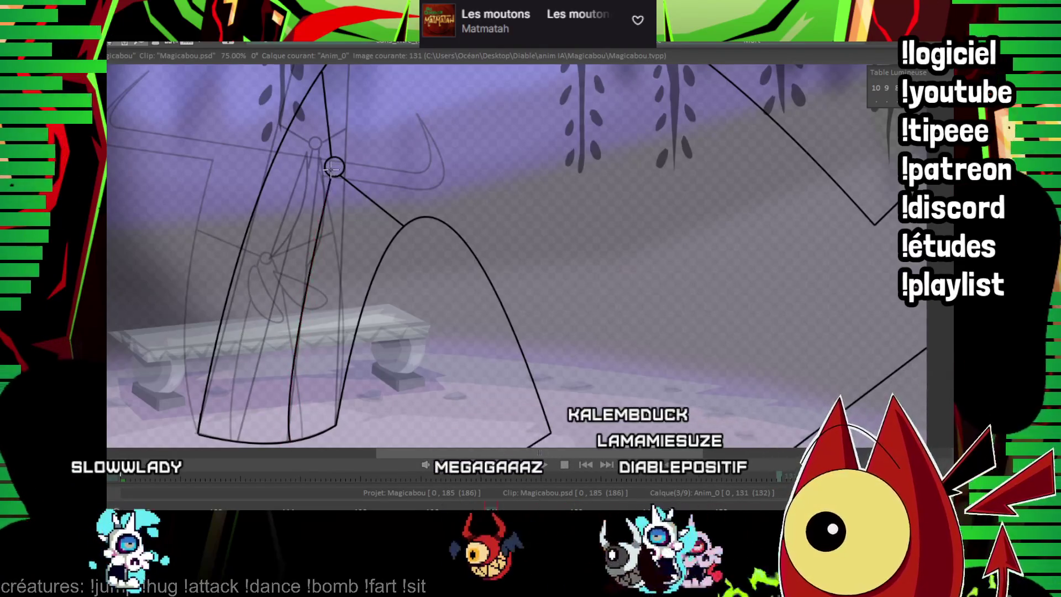
left_click_drag(324, 176, 222, 438)
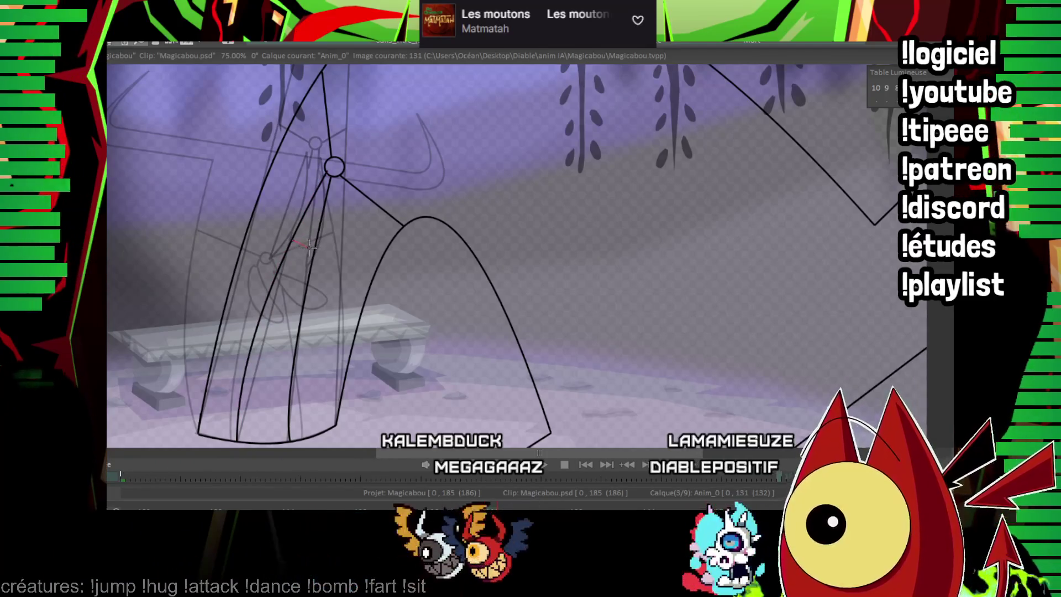
Step: Flip back through images 123–129 and return to 131 to check the new line
key("Left")
key("Left")
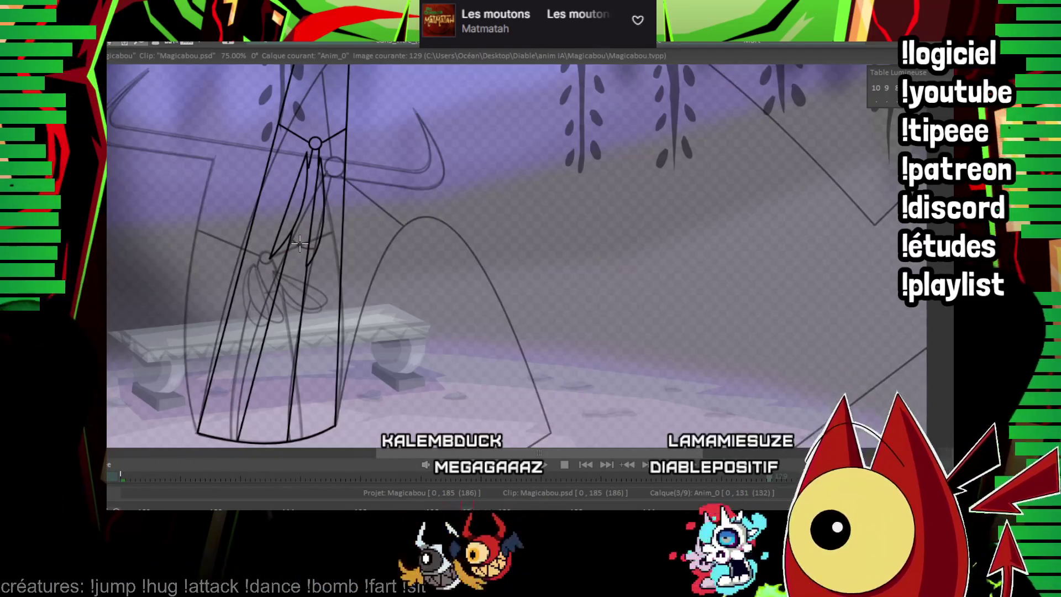
key("Left")
key("Right")
key("Left")
key("Left")
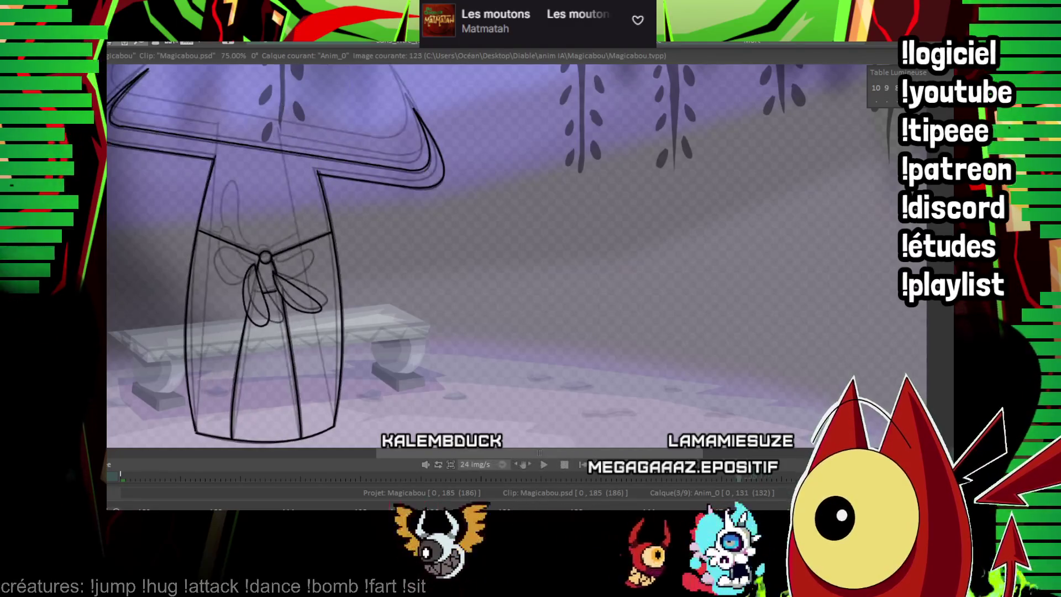
key("Right")
key("Right")
key("Right")
scroll(297, 247, "up", 4)
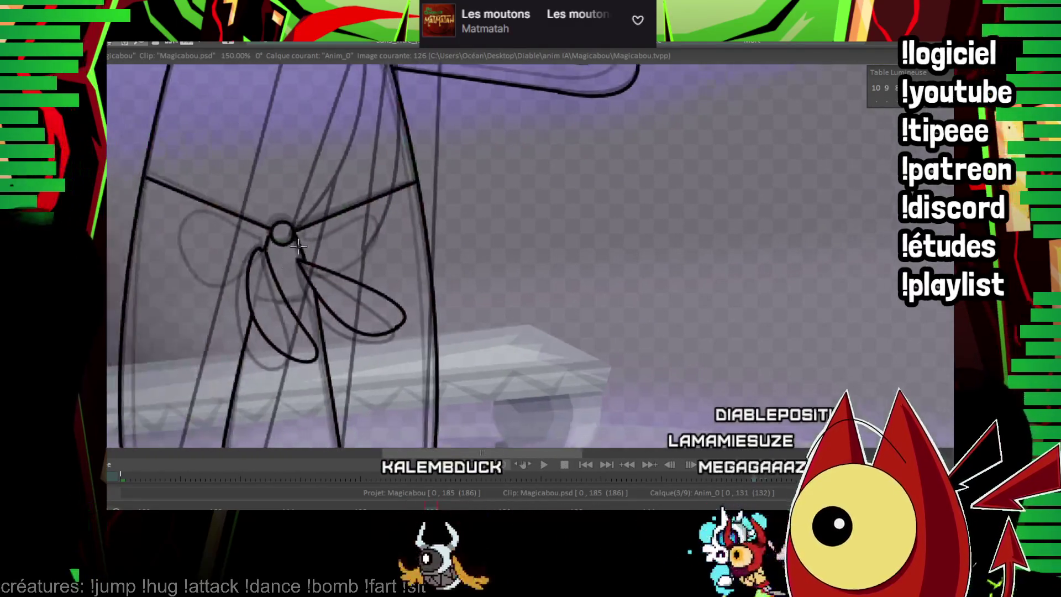
key("Right")
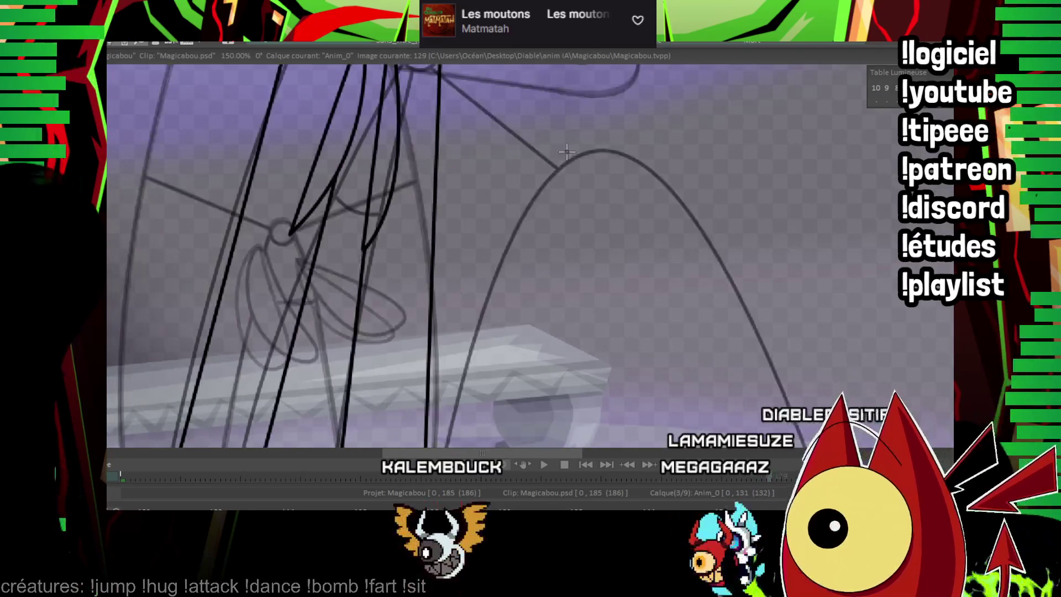
key("Right")
key("Right")
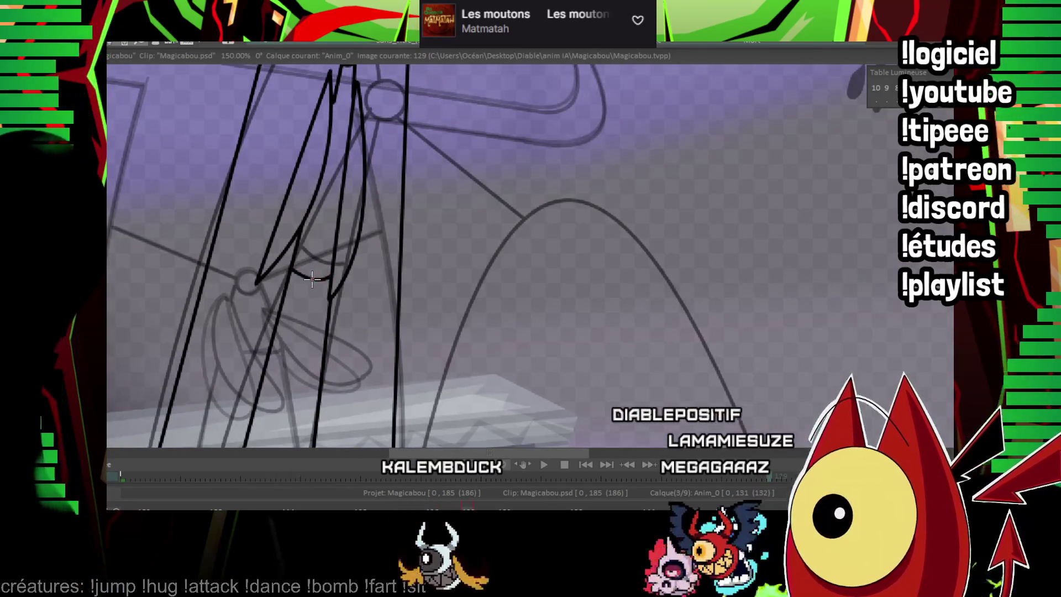
key("Right")
key("Right")
scroll(312, 279, "down", 1)
scroll(313, 279, "down", 2)
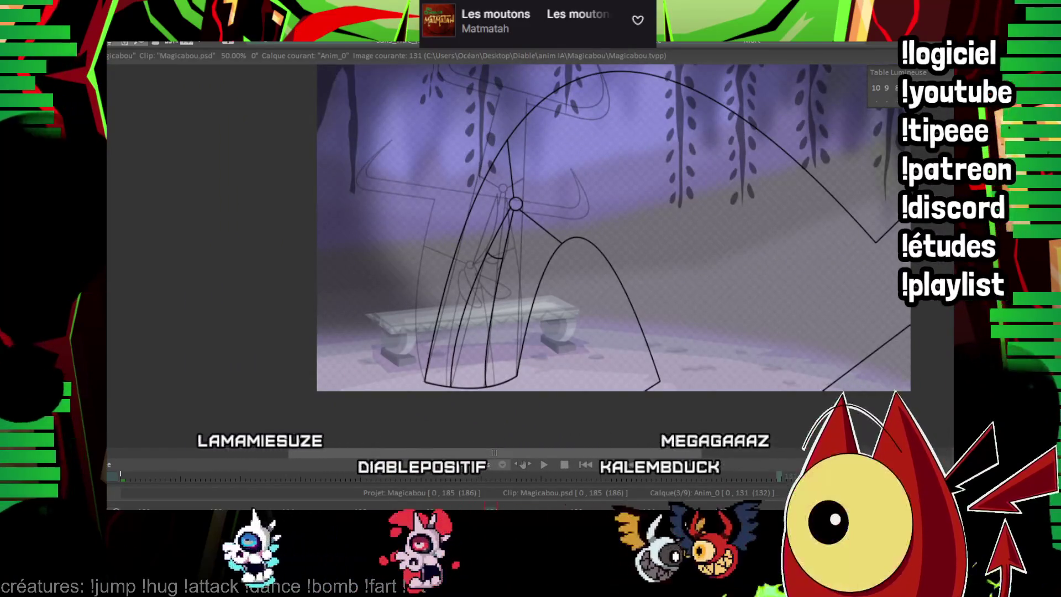
Step: On image 133, ink the robe's inner and outer arches as black curves
key("Right")
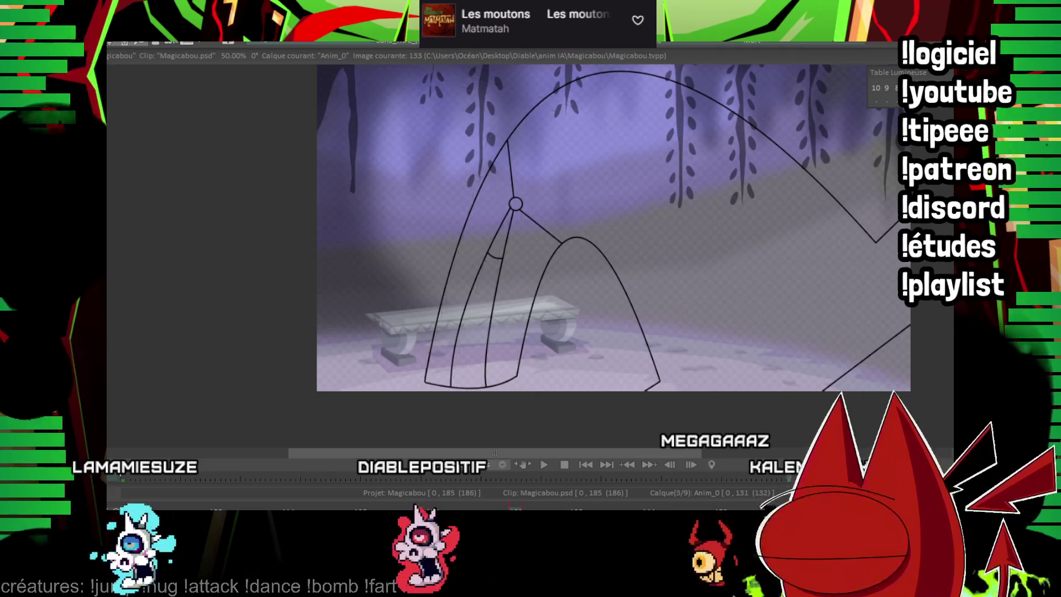
scroll(396, 238, "up", 1)
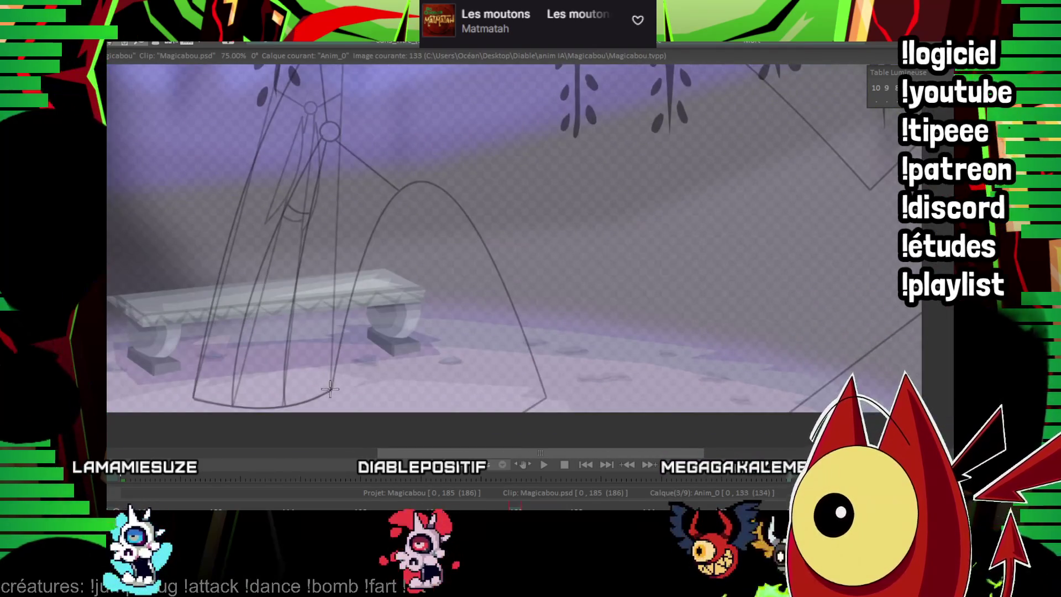
left_click(545, 412)
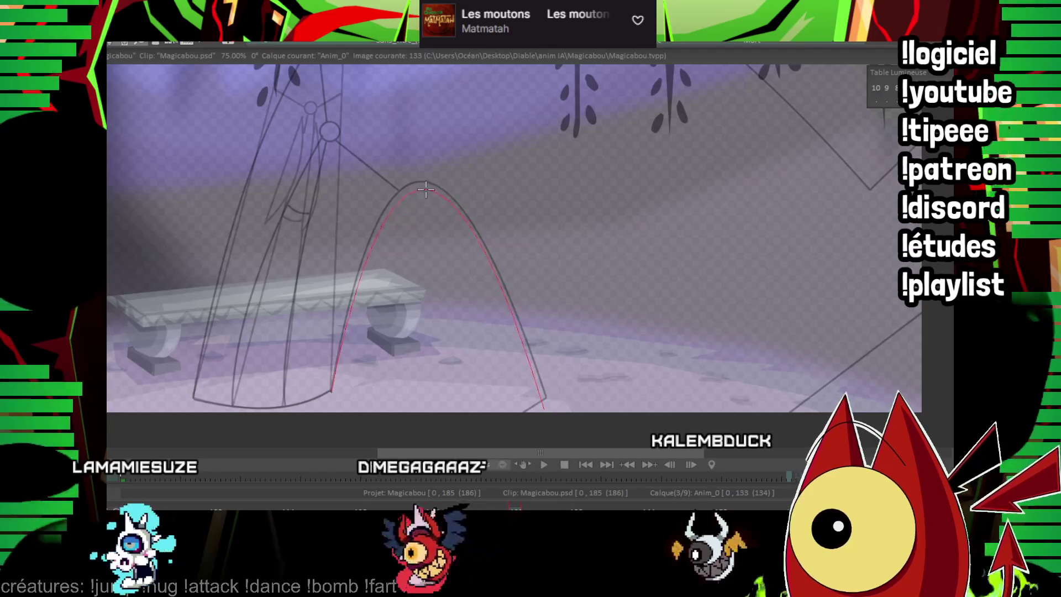
left_click(401, 231)
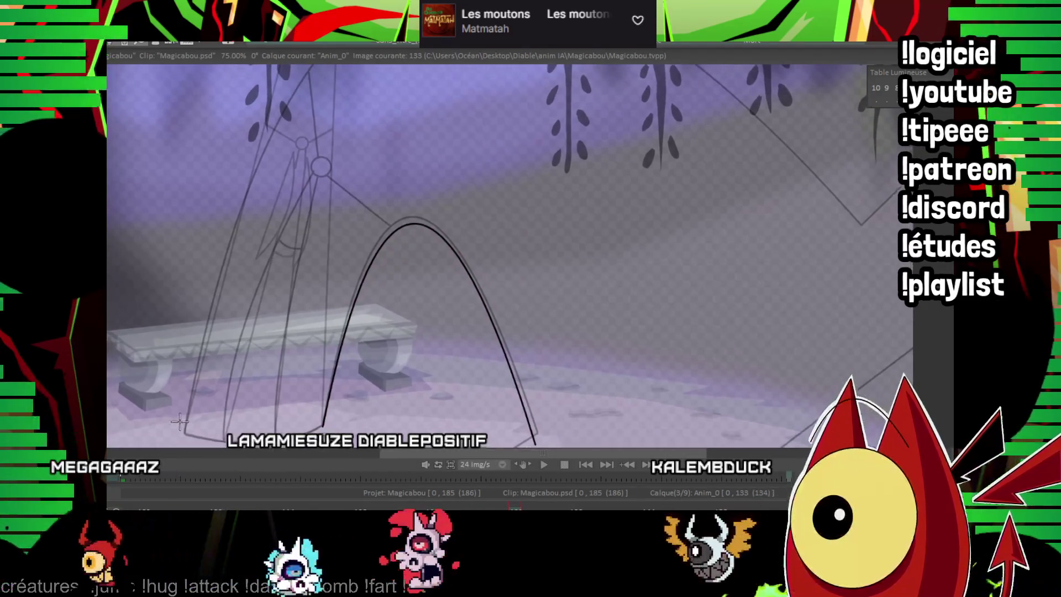
left_click(863, 227)
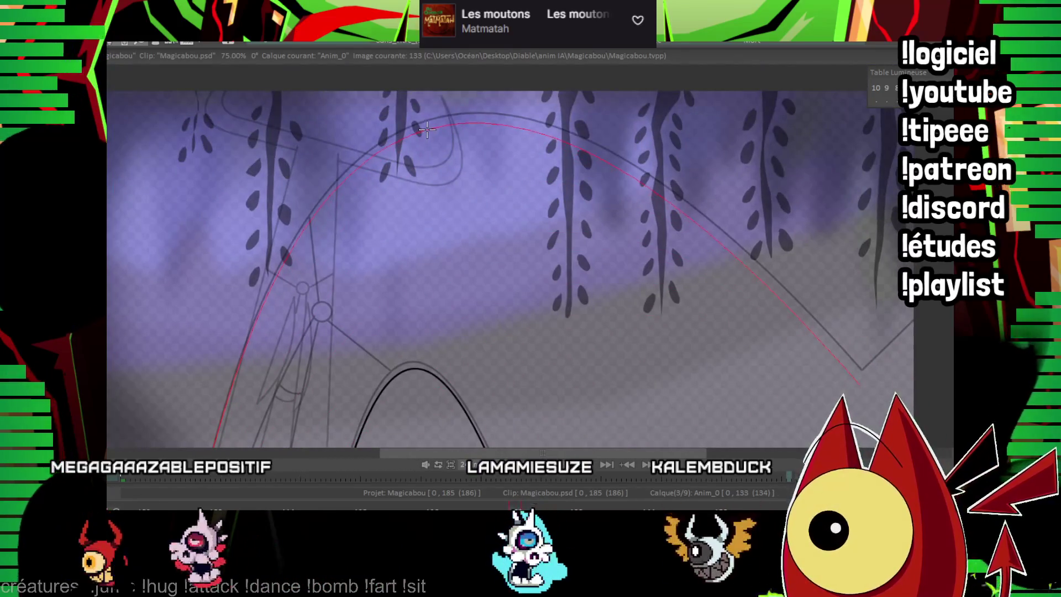
left_click(434, 126)
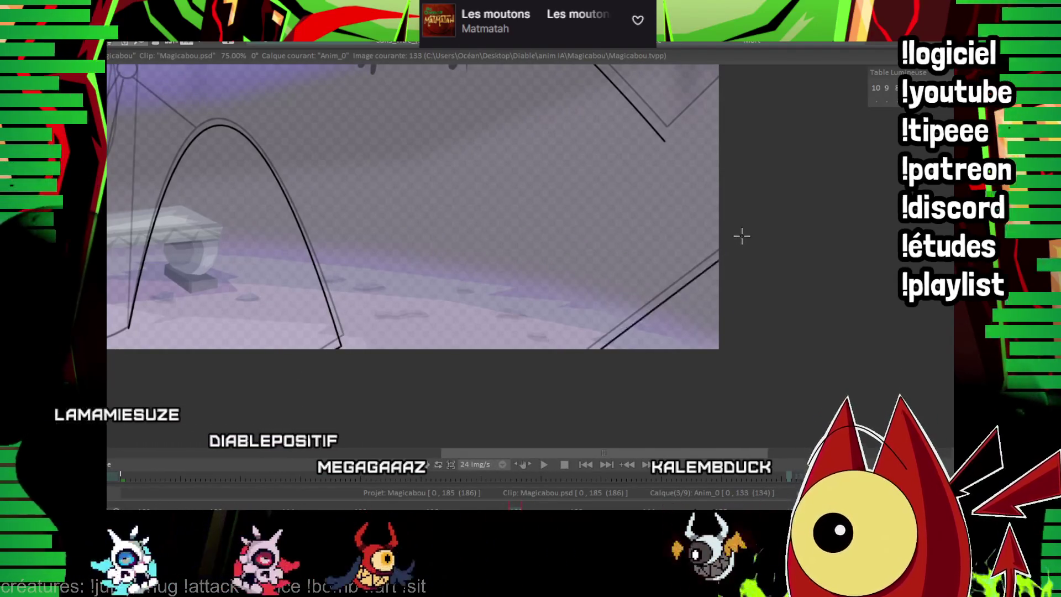
scroll(742, 234, "up", 3)
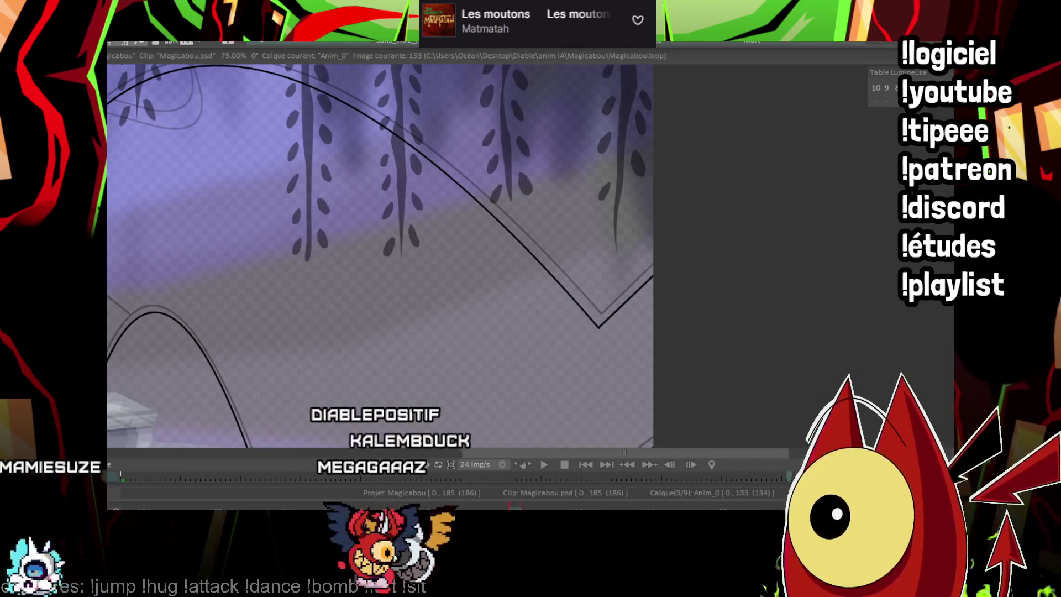
Step: Jump to image 0, where only the purple forest background shows
key("Home")
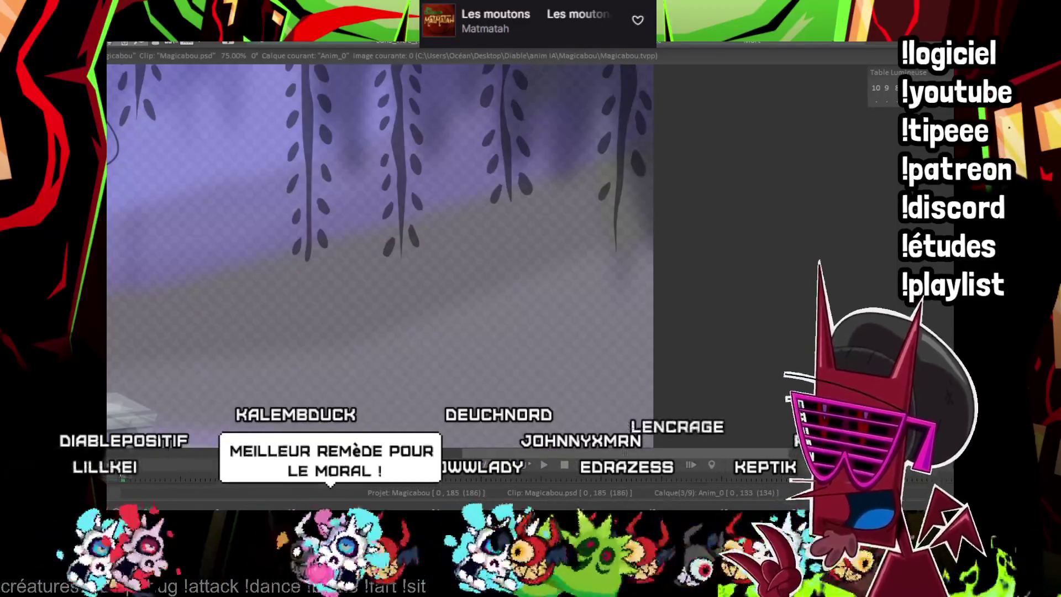
Step: Zoom the canvas to preview the Magicabou line animation playback
scroll(415, 269, "down", 3)
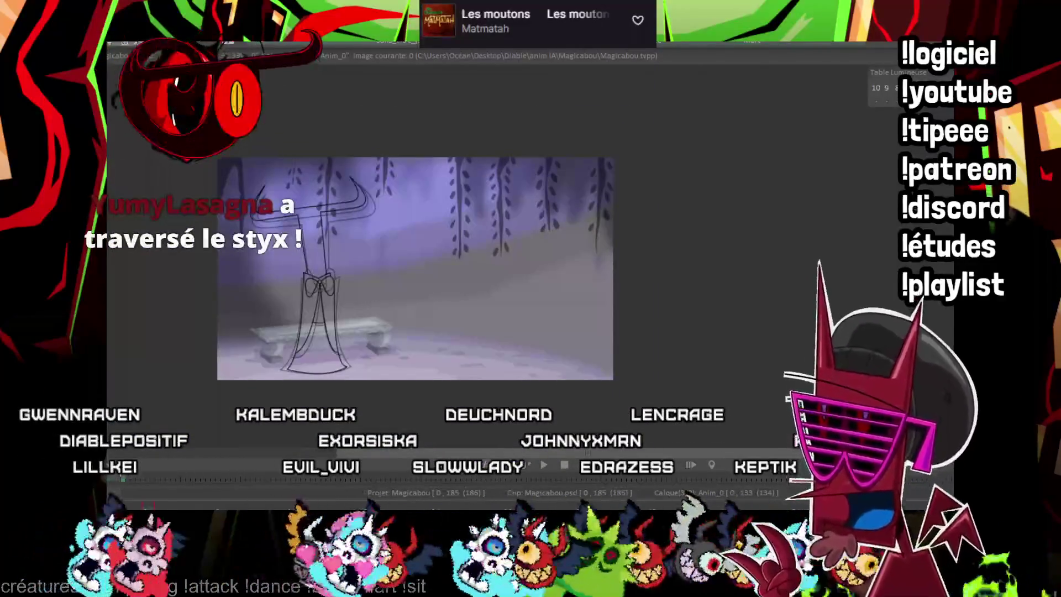
scroll(415, 269, "up", 3)
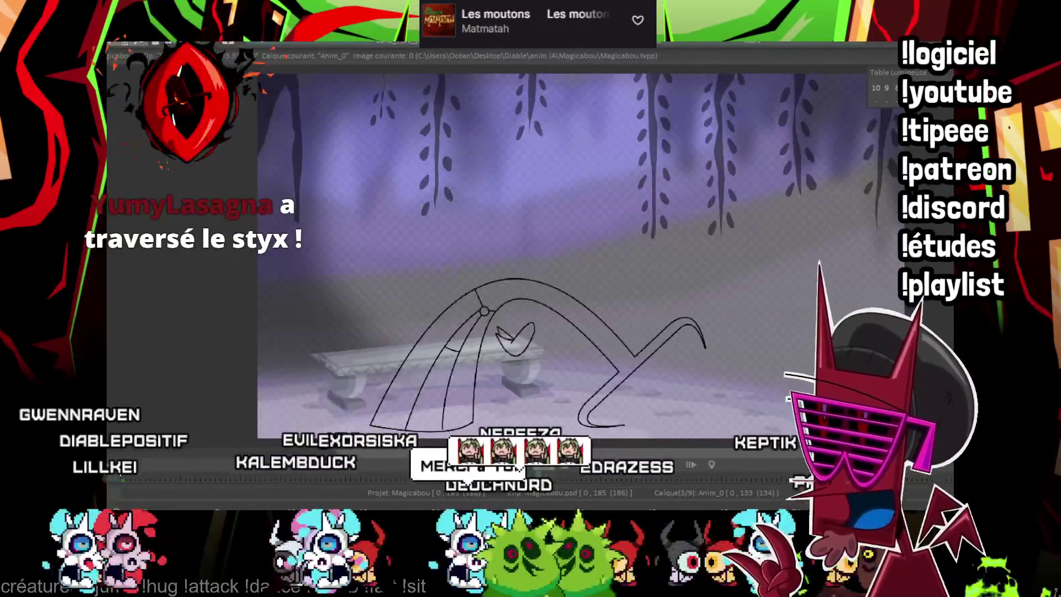
scroll(414, 269, "down", 2)
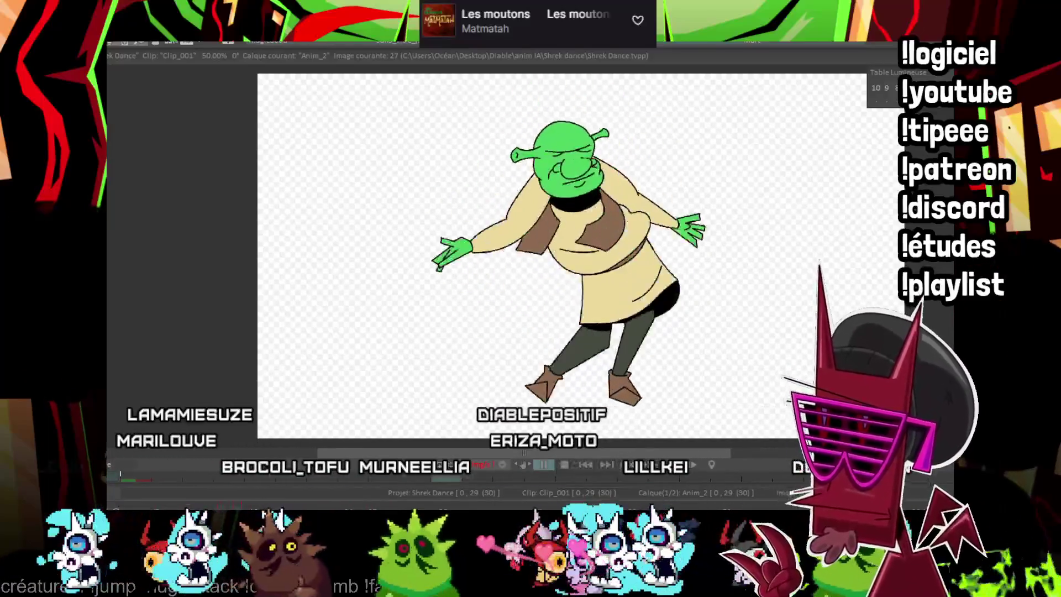
Step: Stop the Shrek Dance playback on image 15 with onion skins visible
key("Return")
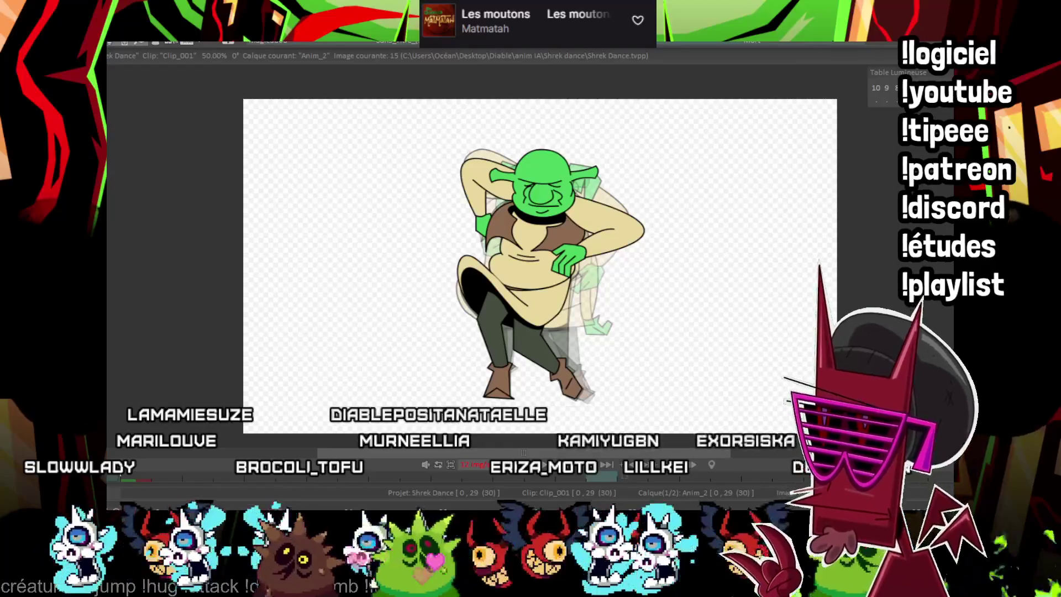